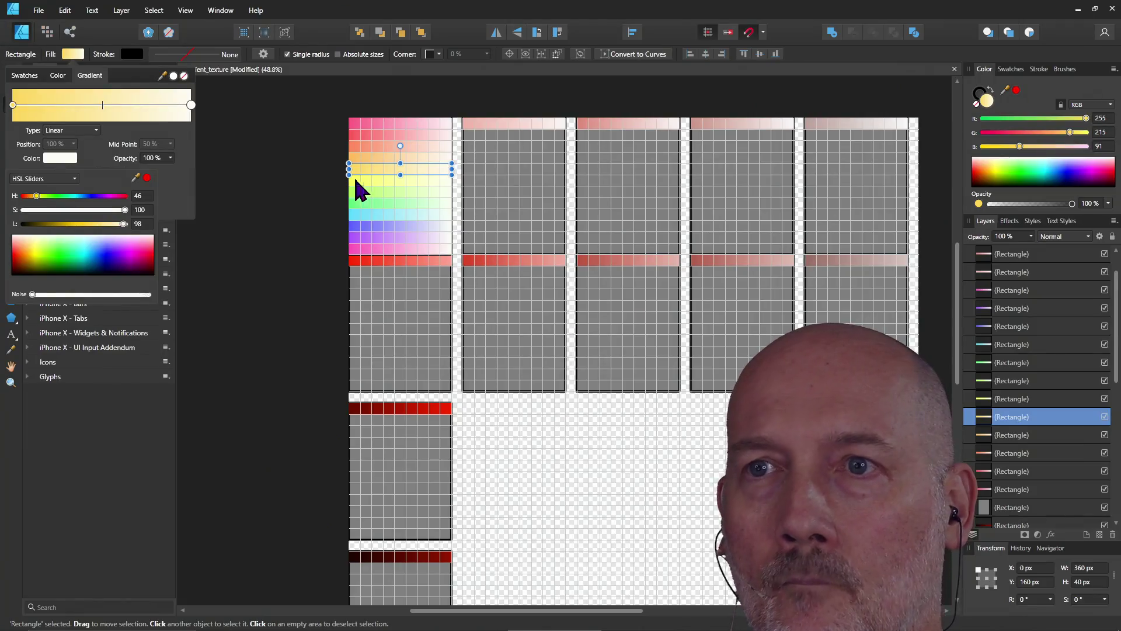
# - Set the yellow strip's pale gradient stop to hue 62, matching its saturated end
pyautogui.click(362, 181)
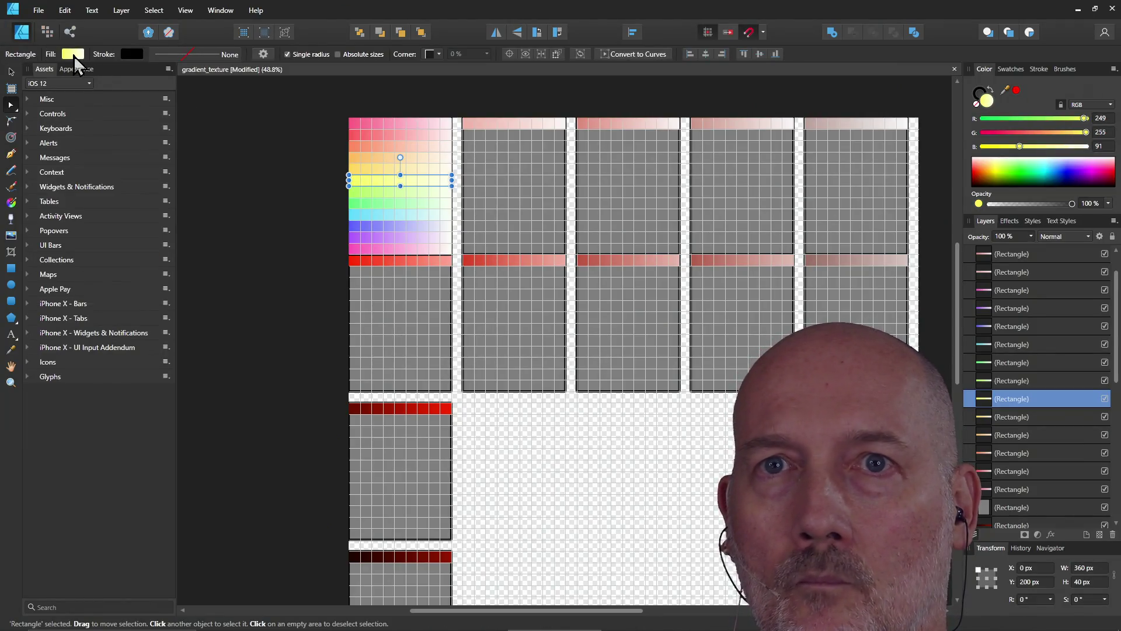
pyautogui.click(73, 53)
pyautogui.click(60, 158)
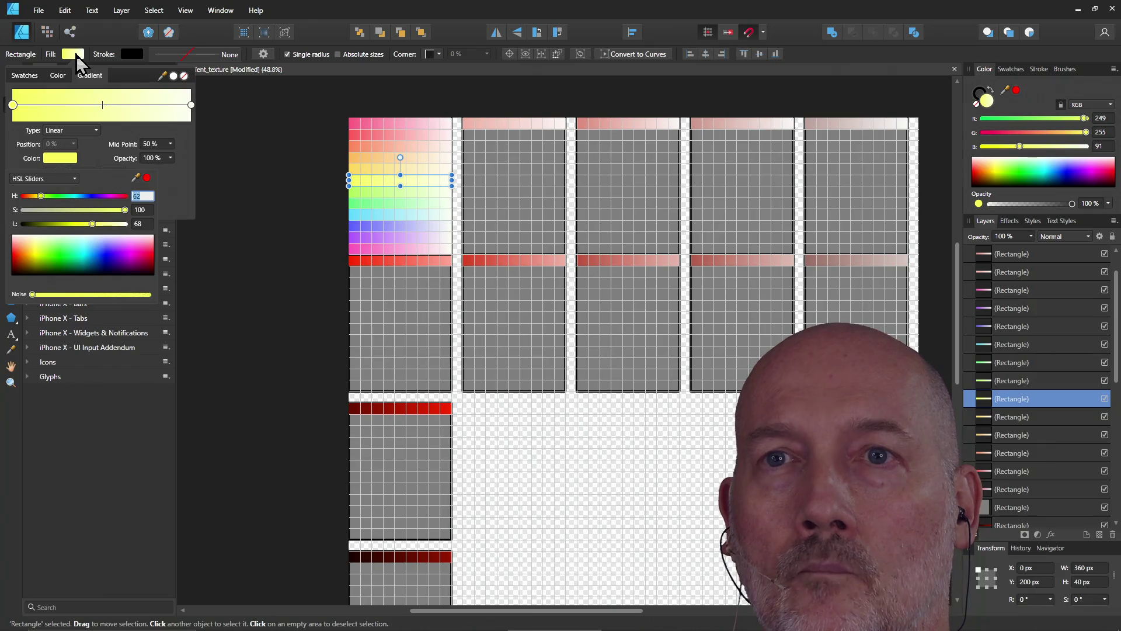
pyautogui.click(193, 106)
pyautogui.click(192, 105)
pyautogui.click(63, 159)
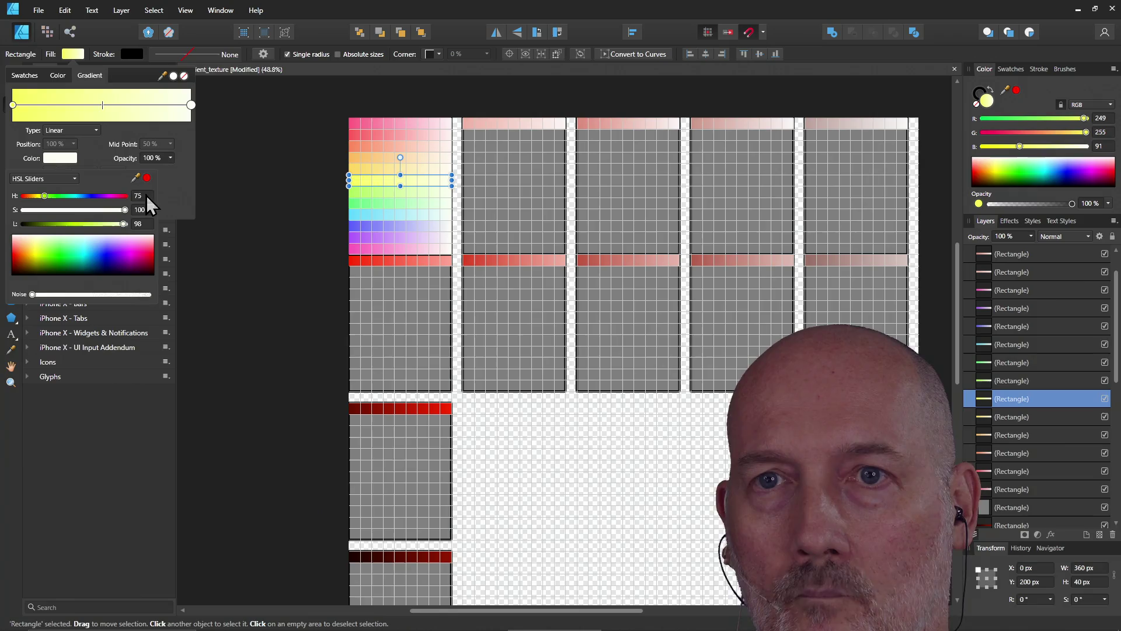
pyautogui.click(145, 195)
pyautogui.click(186, 186)
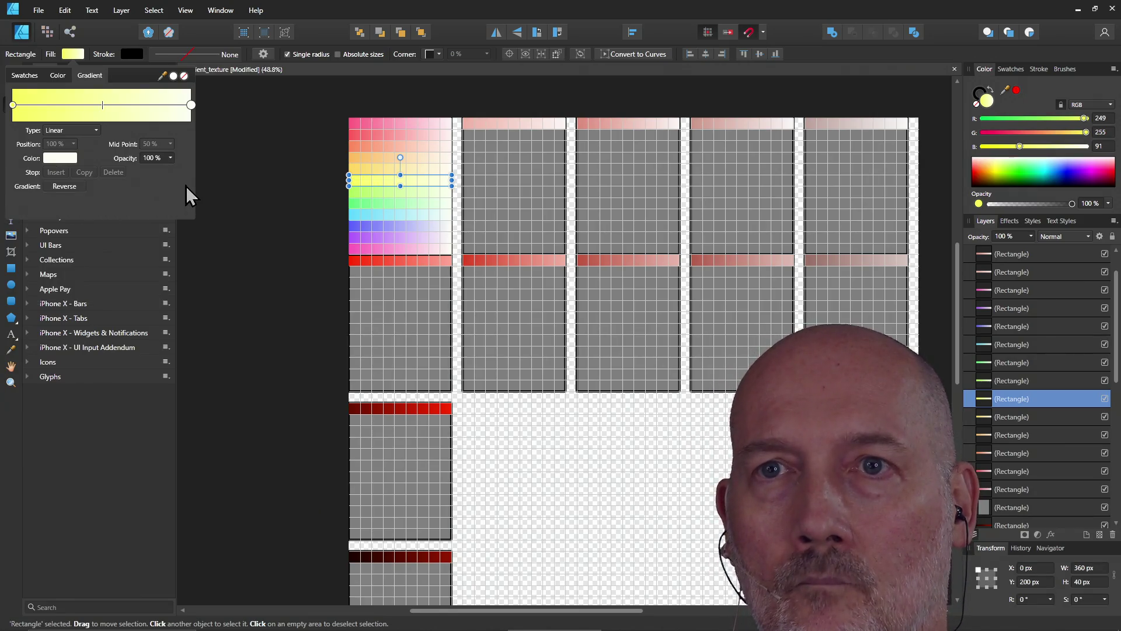
pyautogui.click(61, 159)
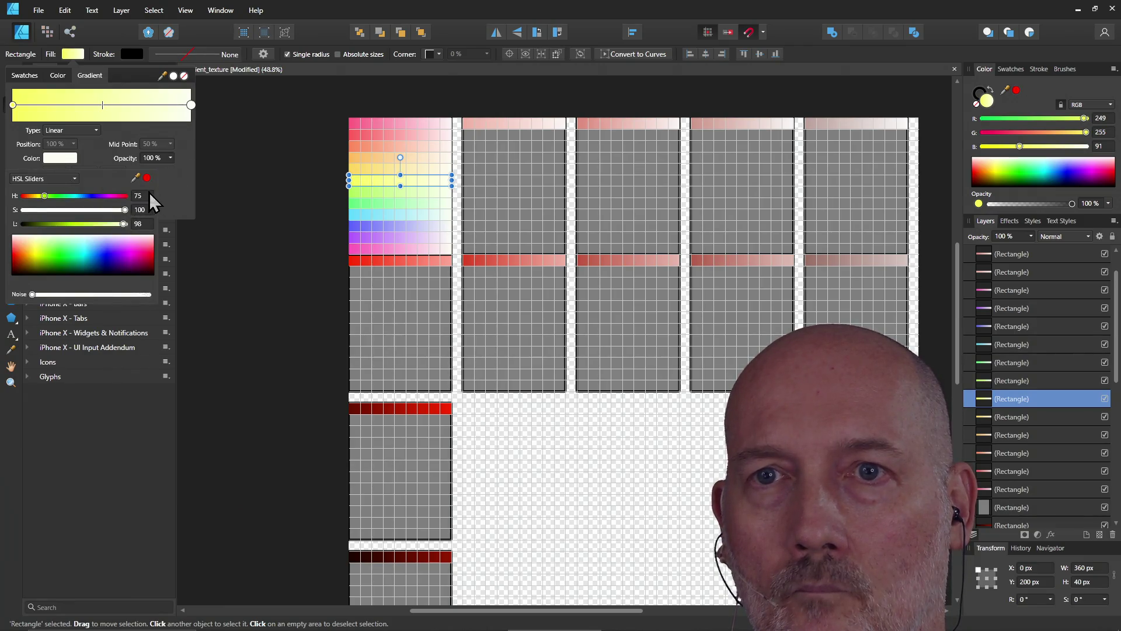
pyautogui.write('62')
pyautogui.press('Return')
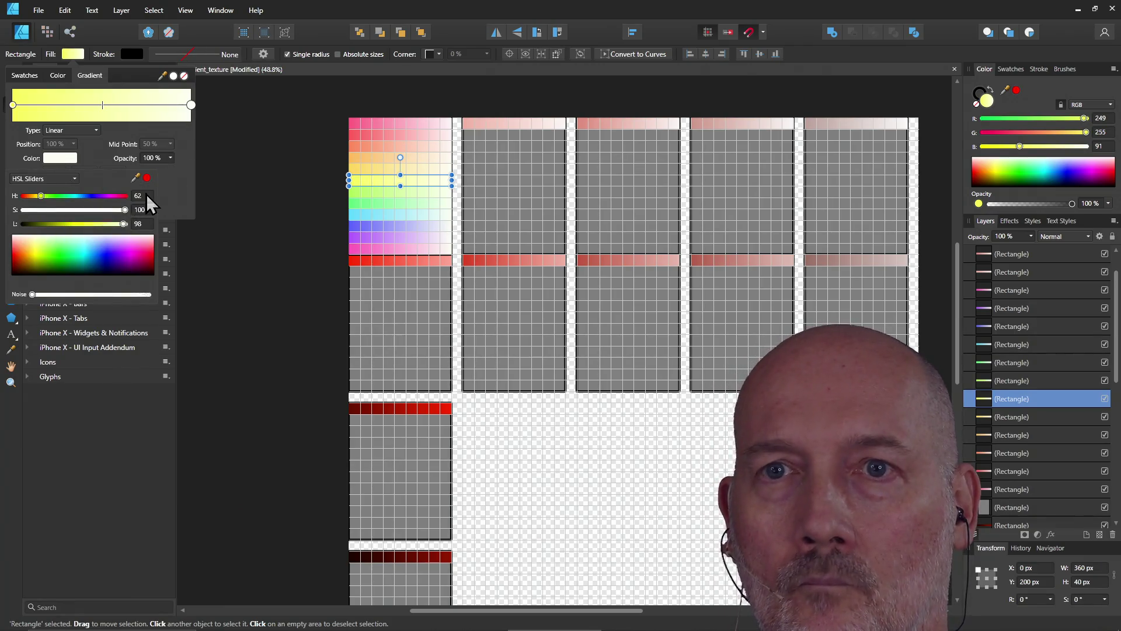
pyautogui.click(239, 156)
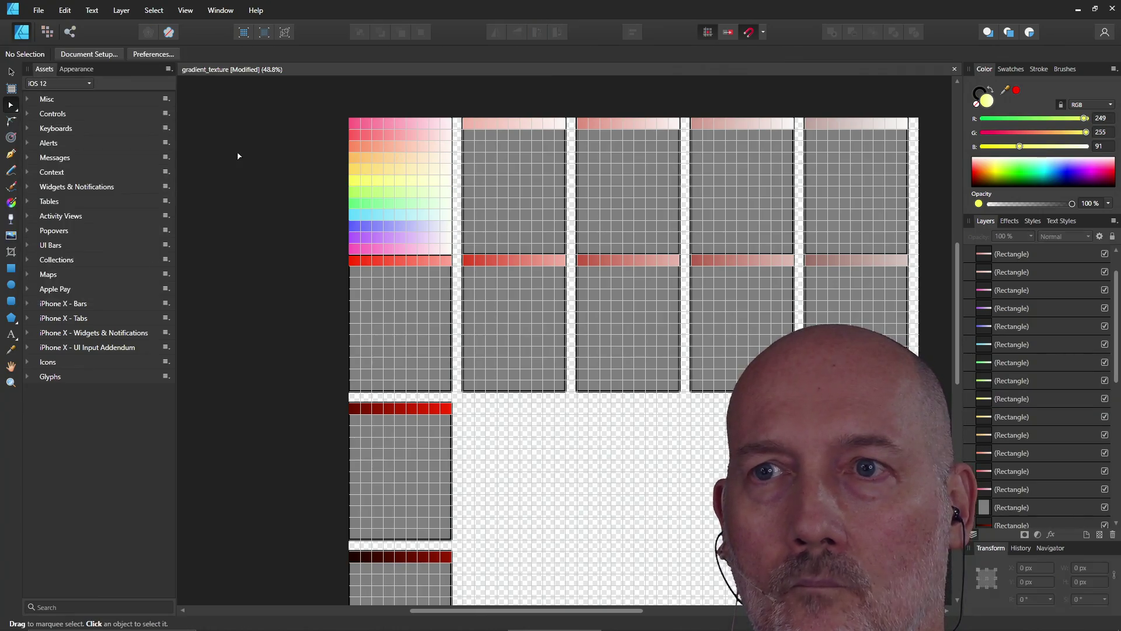
pyautogui.click(367, 183)
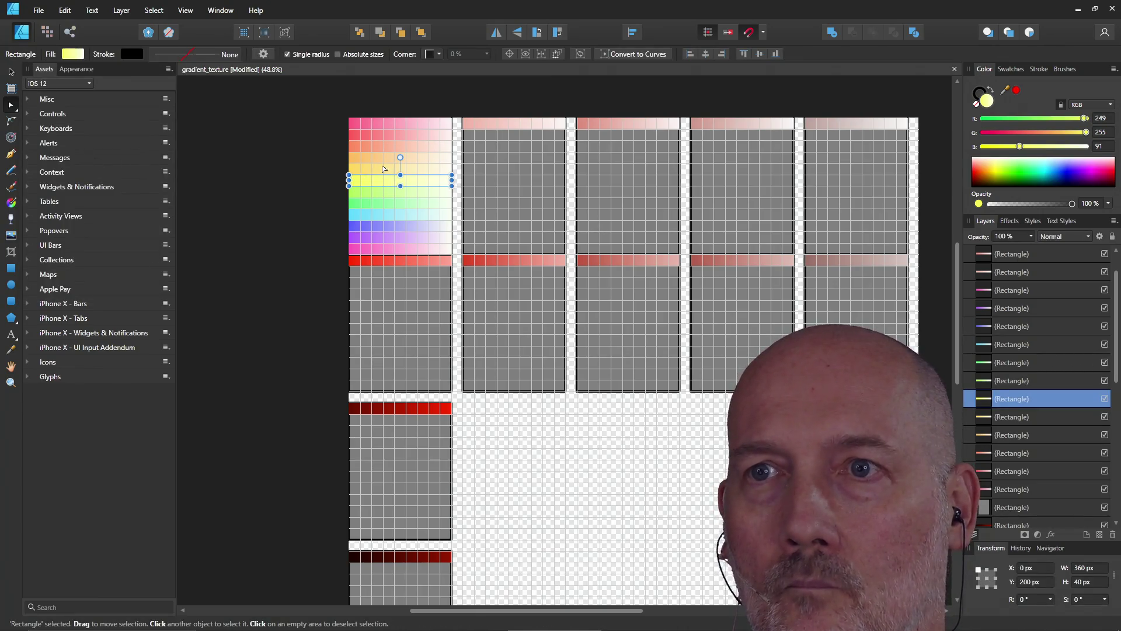
# - Inspect the pale and saturated stop colours of the yellow-orange strip's gradient
pyautogui.click(373, 169)
pyautogui.click(76, 56)
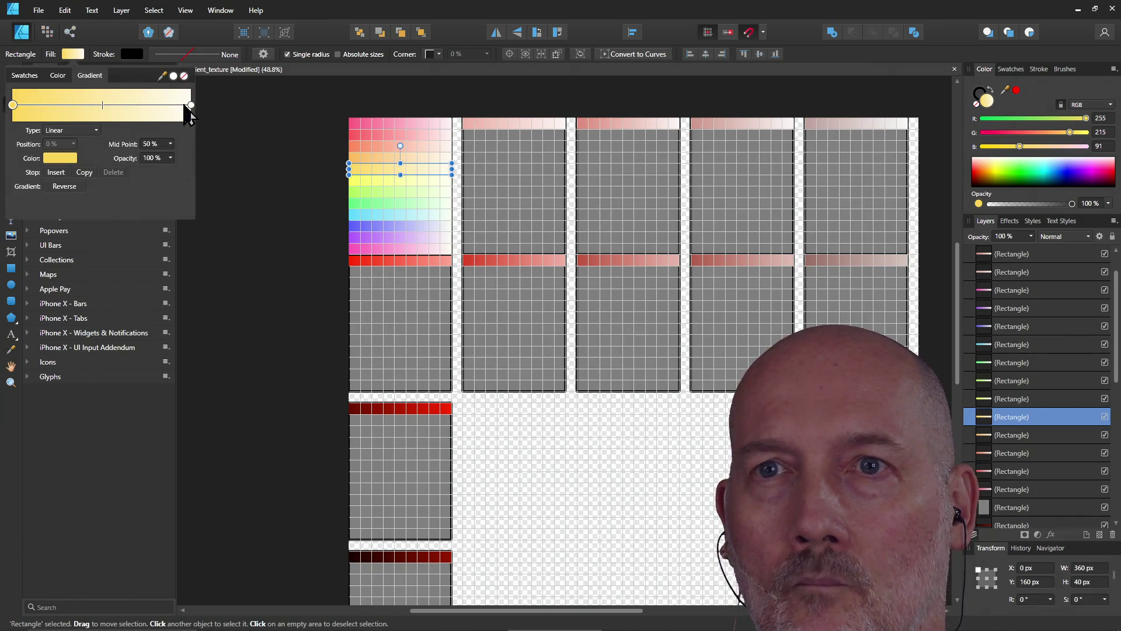
pyautogui.click(190, 106)
pyautogui.click(57, 159)
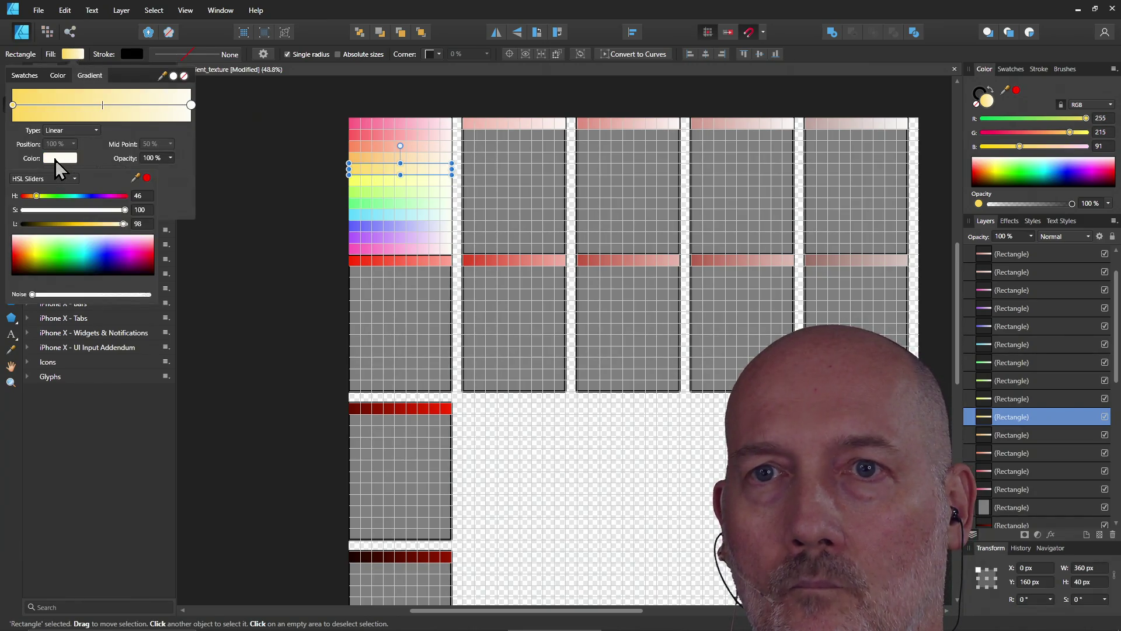
pyautogui.click(12, 106)
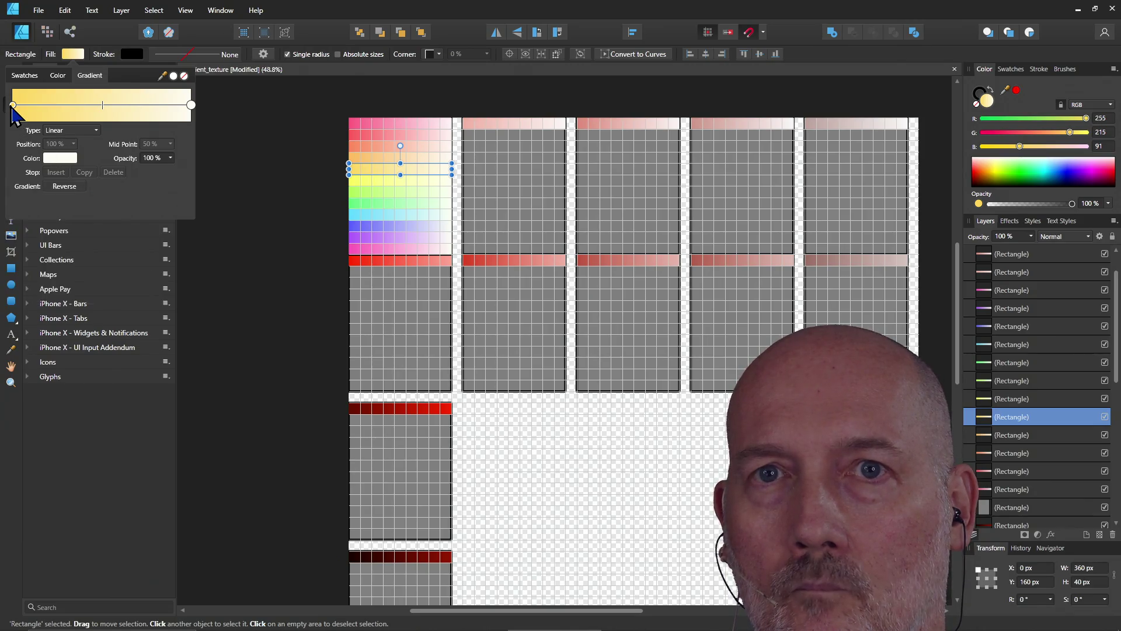
pyautogui.click(13, 106)
pyautogui.click(56, 158)
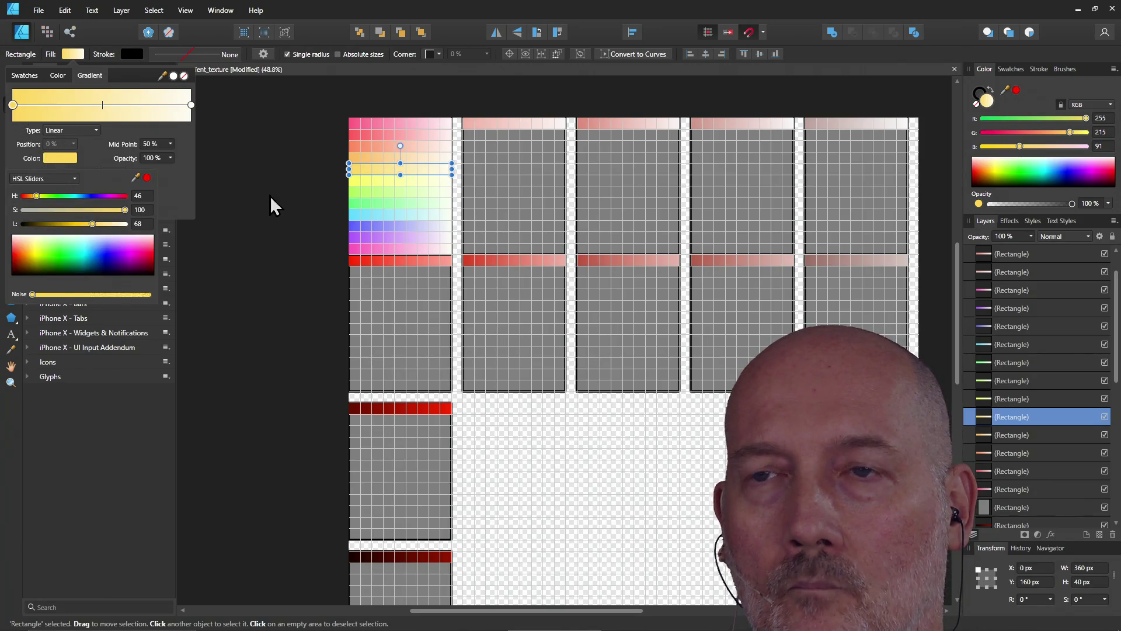
pyautogui.click(298, 196)
pyautogui.click(382, 186)
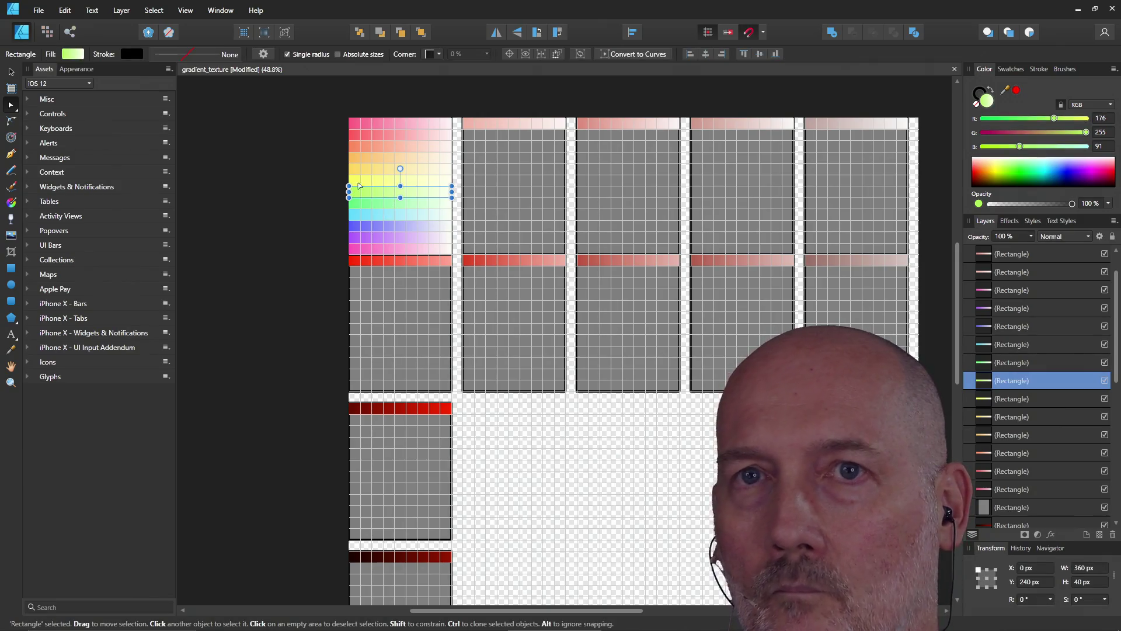
# - Set the yellow-green strip's pale gradient stop to hue 89
pyautogui.click(73, 55)
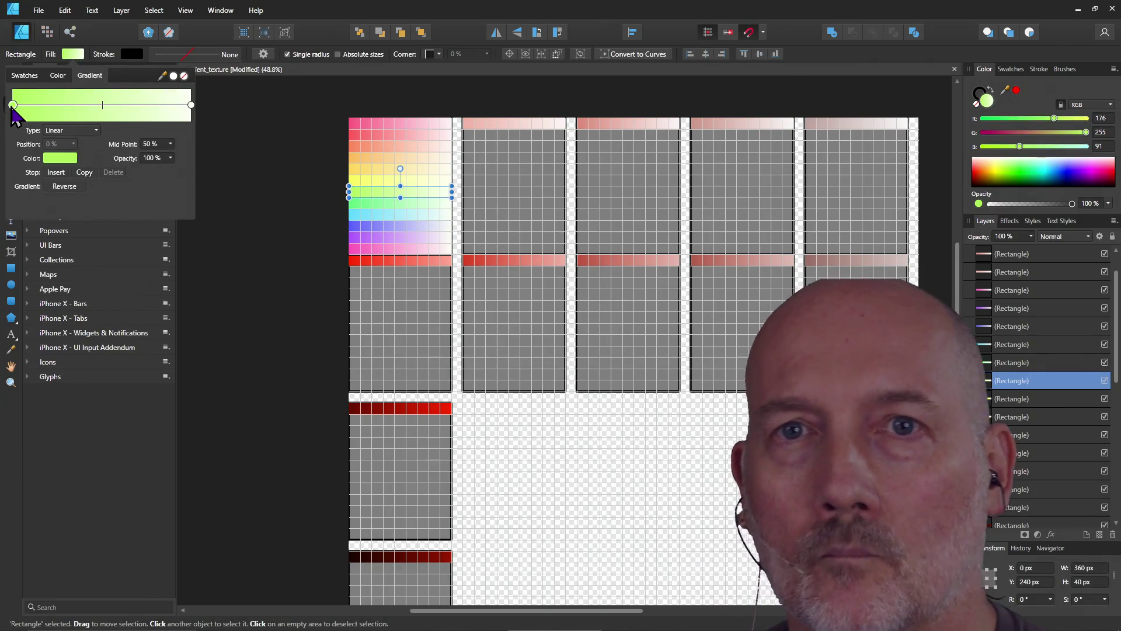
pyautogui.click(57, 161)
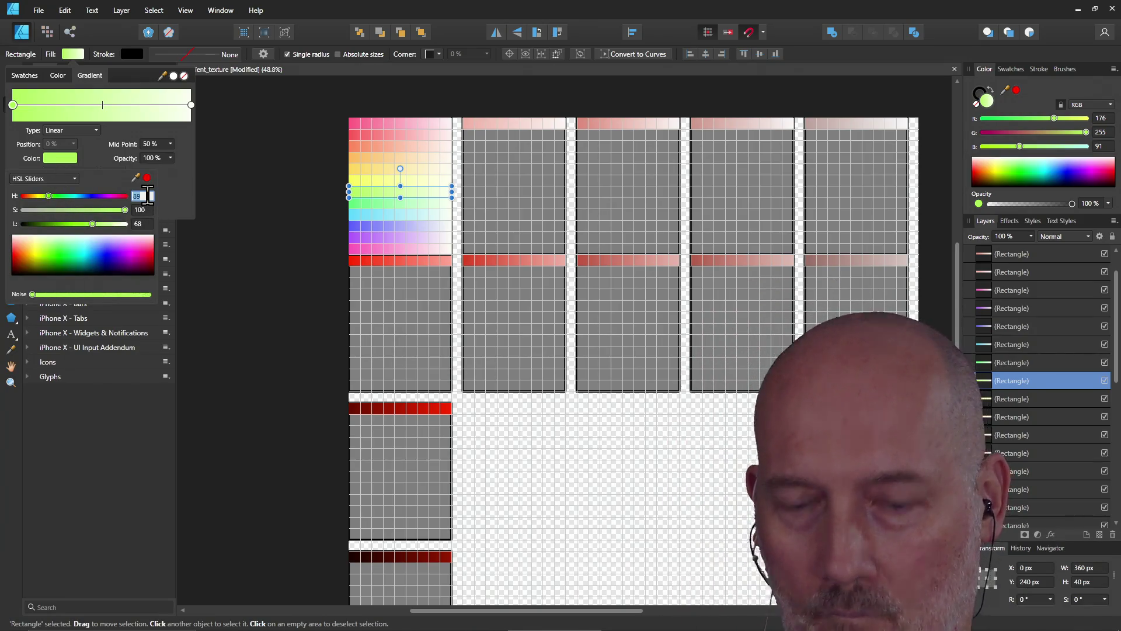
pyautogui.click(191, 105)
pyautogui.click(62, 159)
pyautogui.click(142, 194)
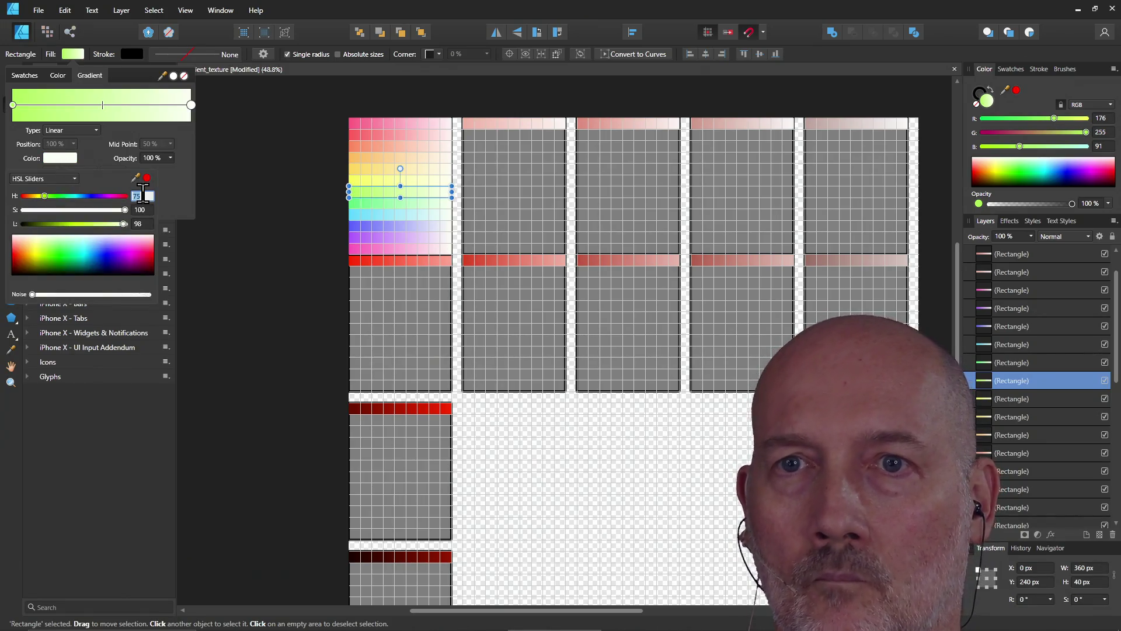
pyautogui.write('89')
pyautogui.press('Return')
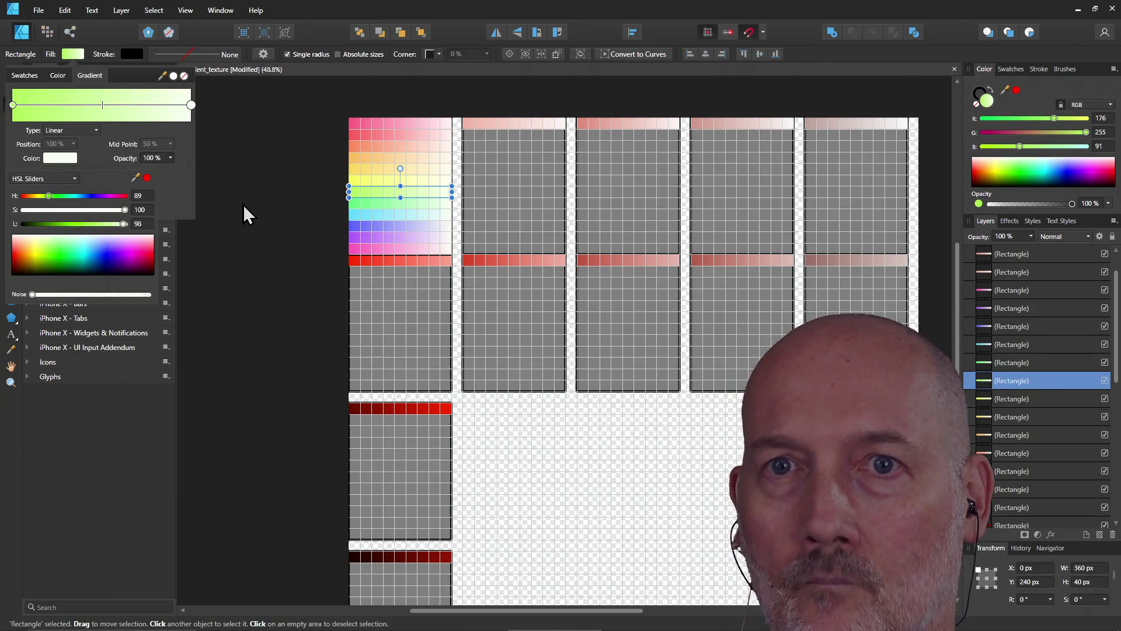
pyautogui.click(327, 208)
# - Match the green strip's pale stop hue to its saturated hue of 132
pyautogui.click(386, 206)
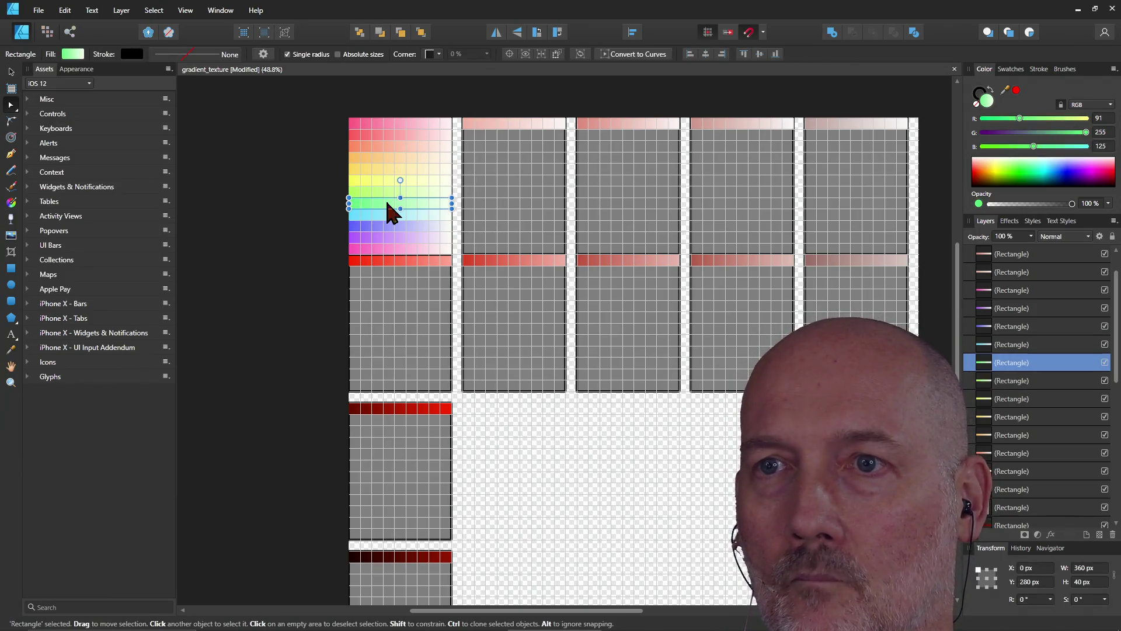
pyautogui.click(73, 54)
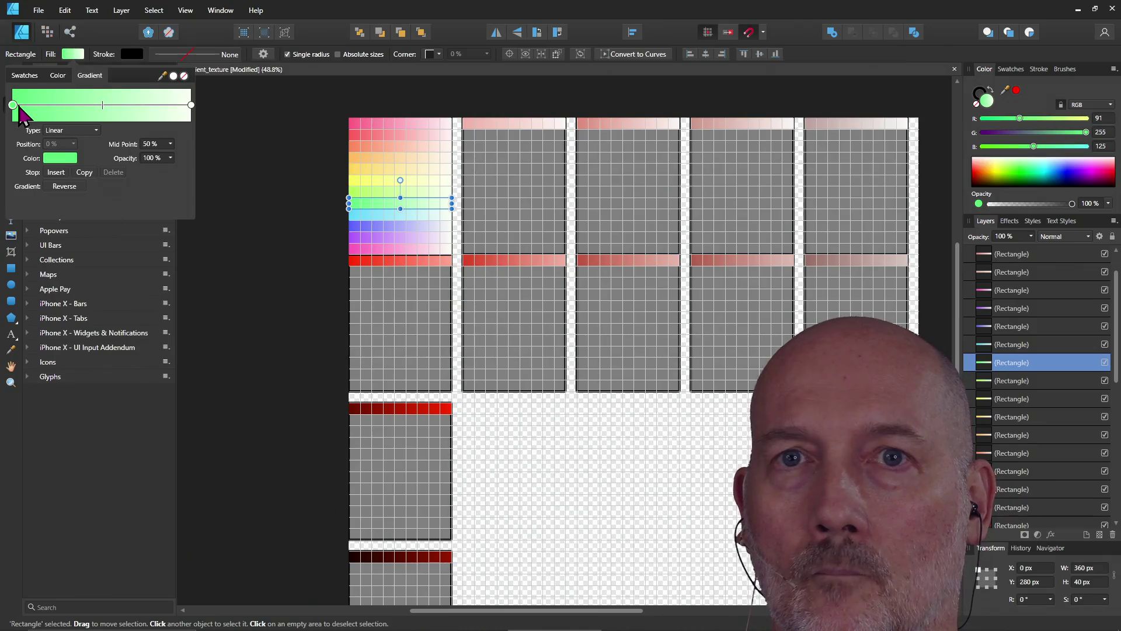
pyautogui.click(65, 161)
pyautogui.click(150, 194)
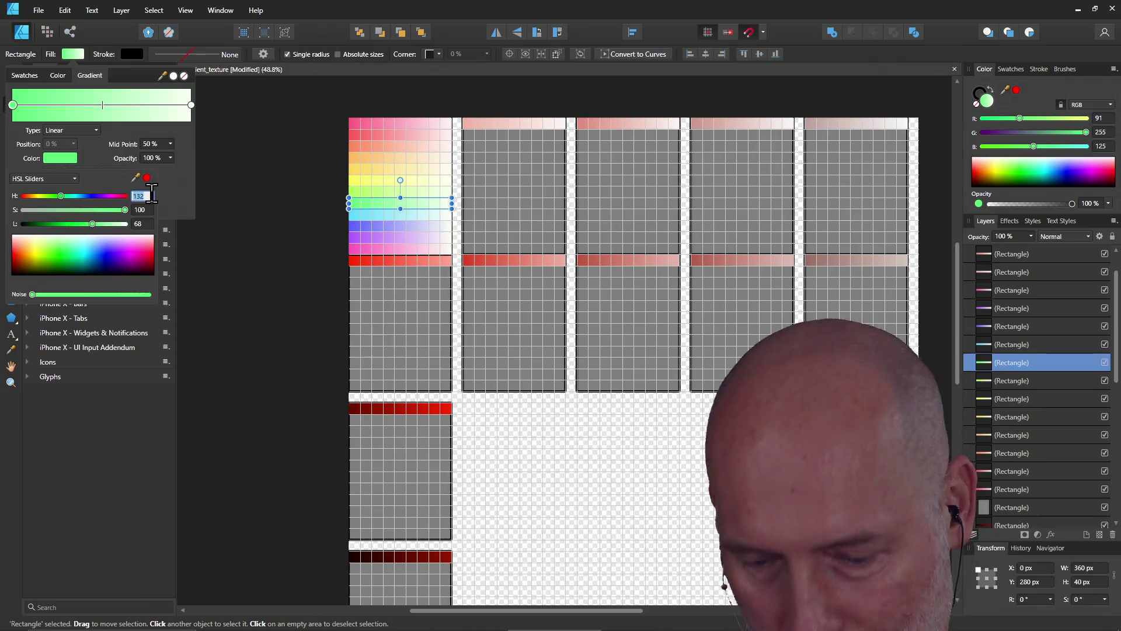
pyautogui.click(191, 105)
pyautogui.click(59, 160)
pyautogui.click(141, 196)
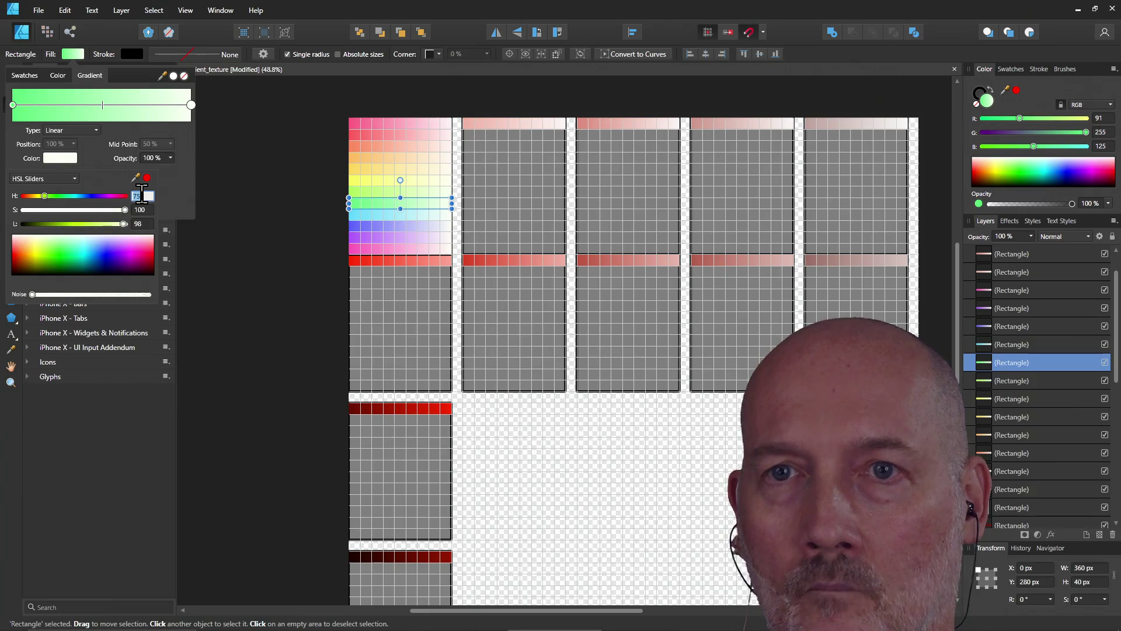
pyautogui.click(213, 172)
# - Give the cyan strip's pale gradient stop the same hue, 194, as its saturated end
pyautogui.click(381, 215)
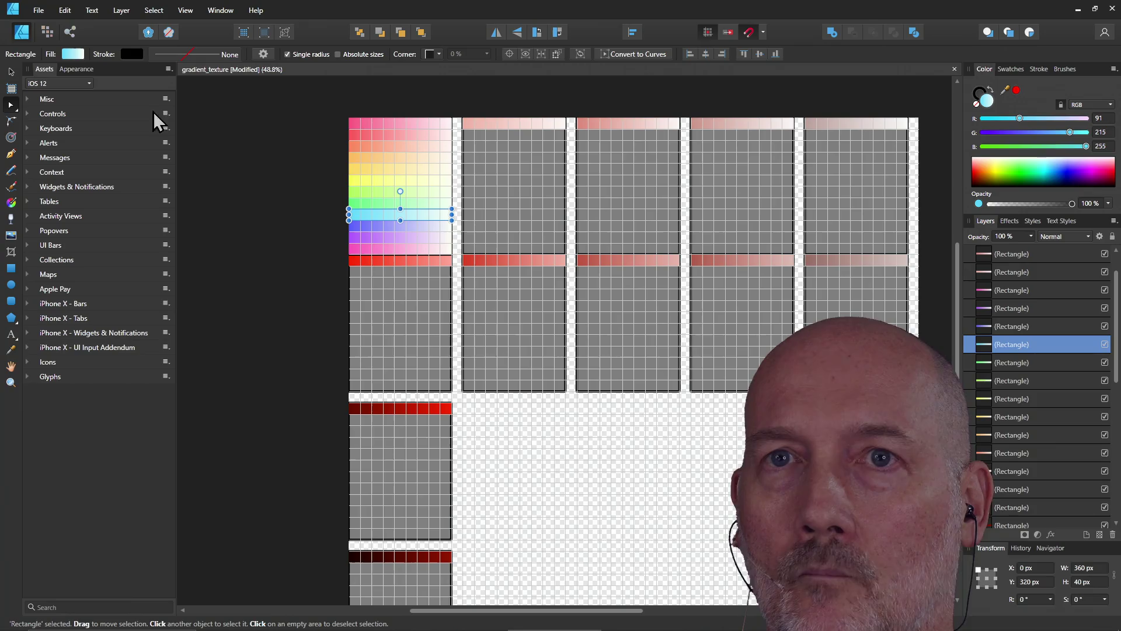
pyautogui.click(73, 54)
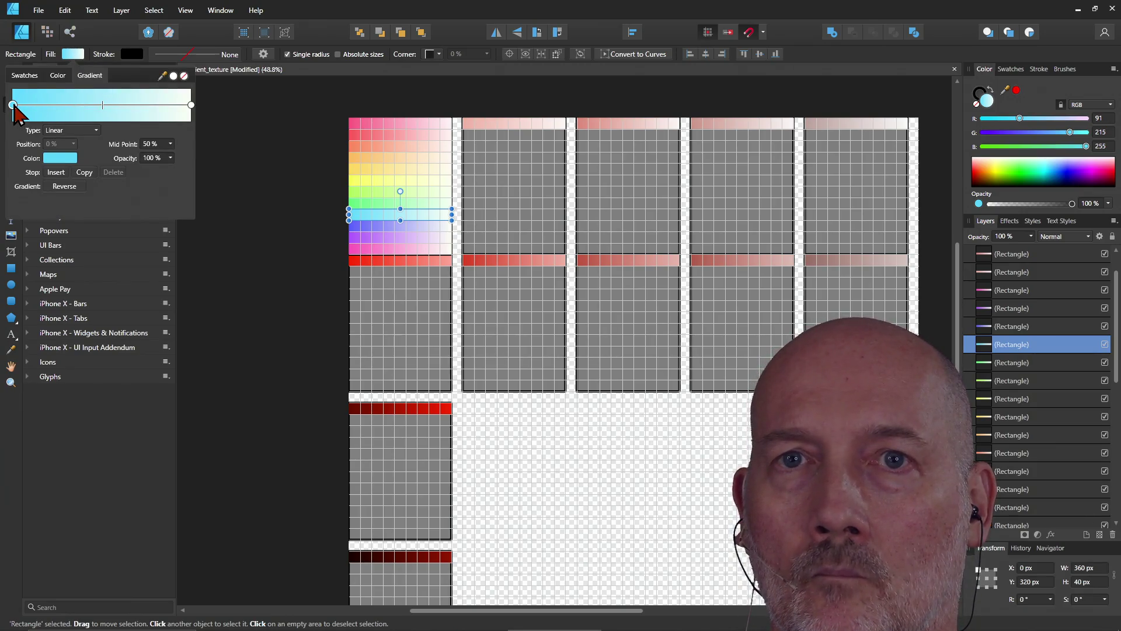
pyautogui.click(60, 157)
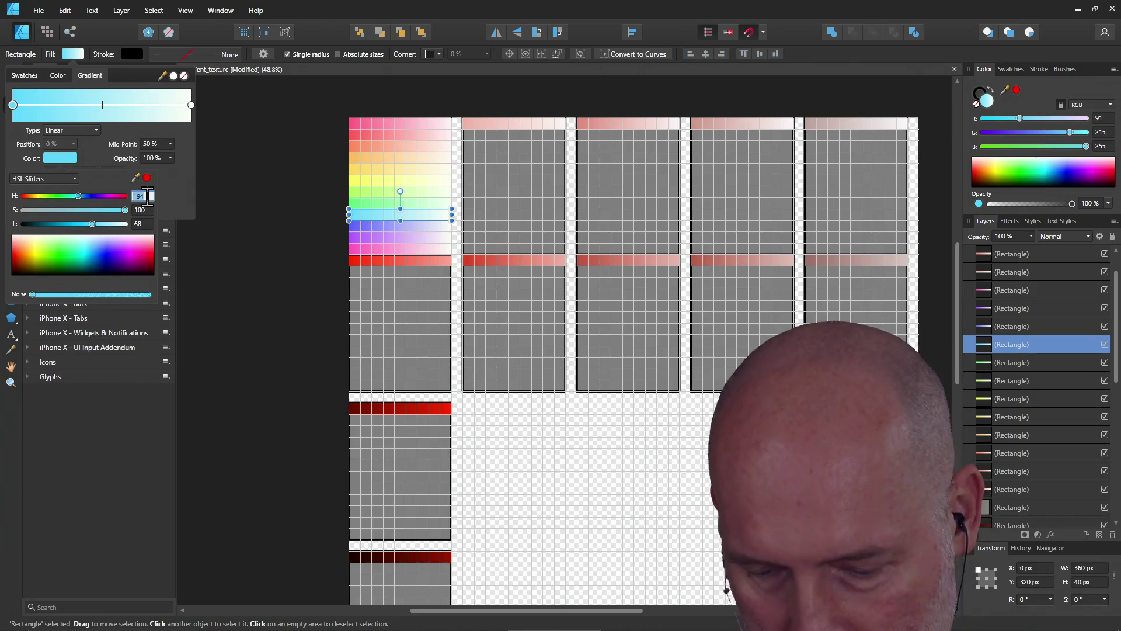
pyautogui.click(191, 106)
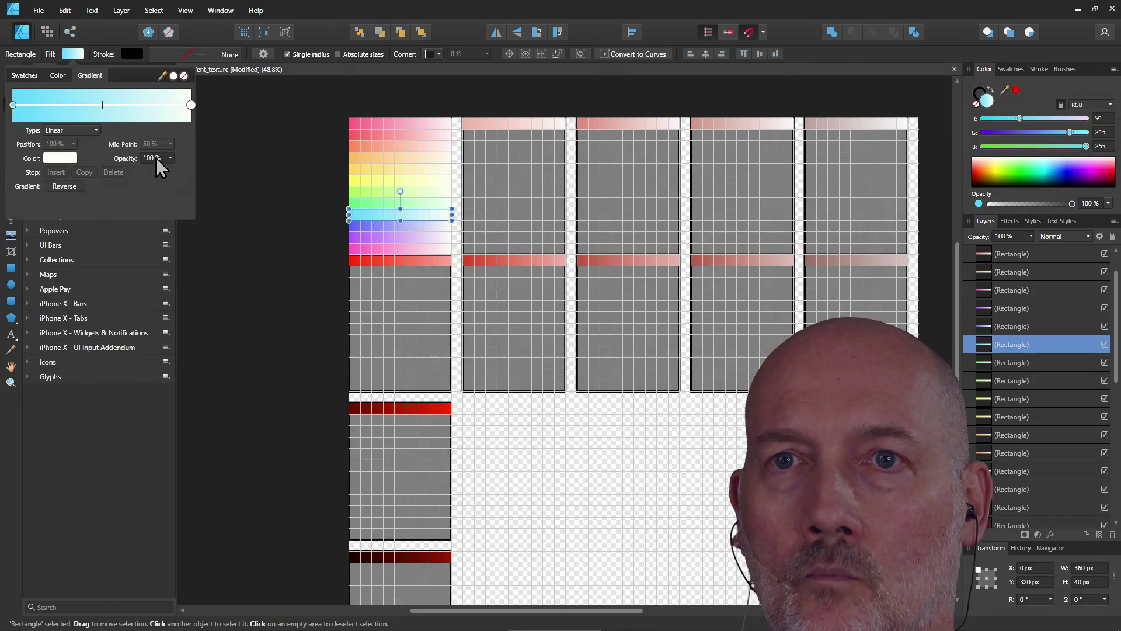
pyautogui.click(58, 162)
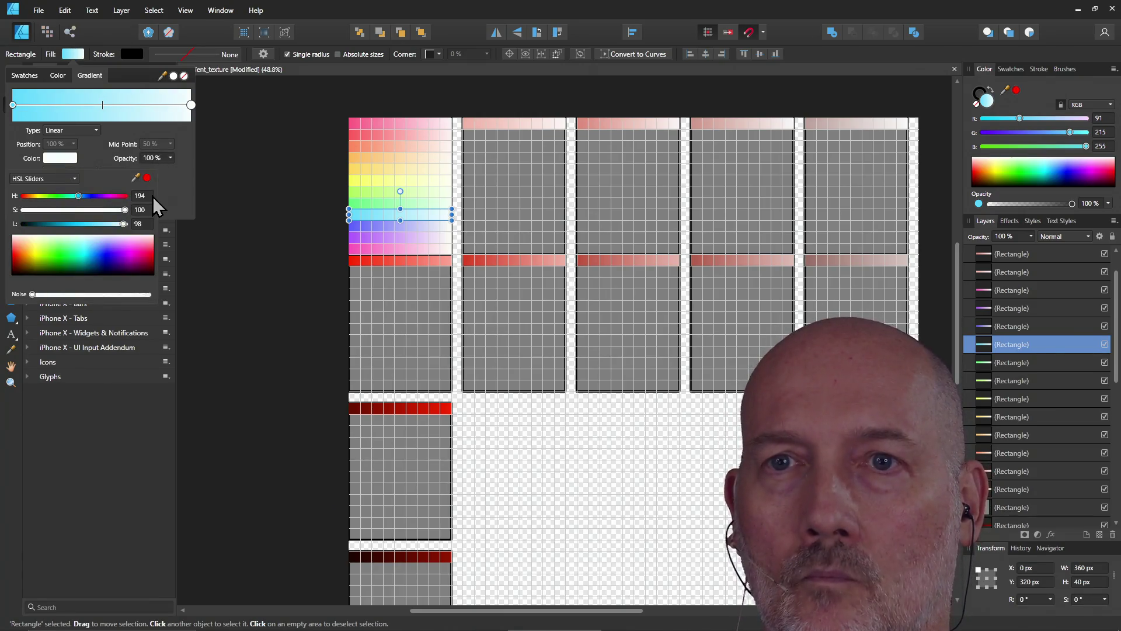
pyautogui.click(374, 236)
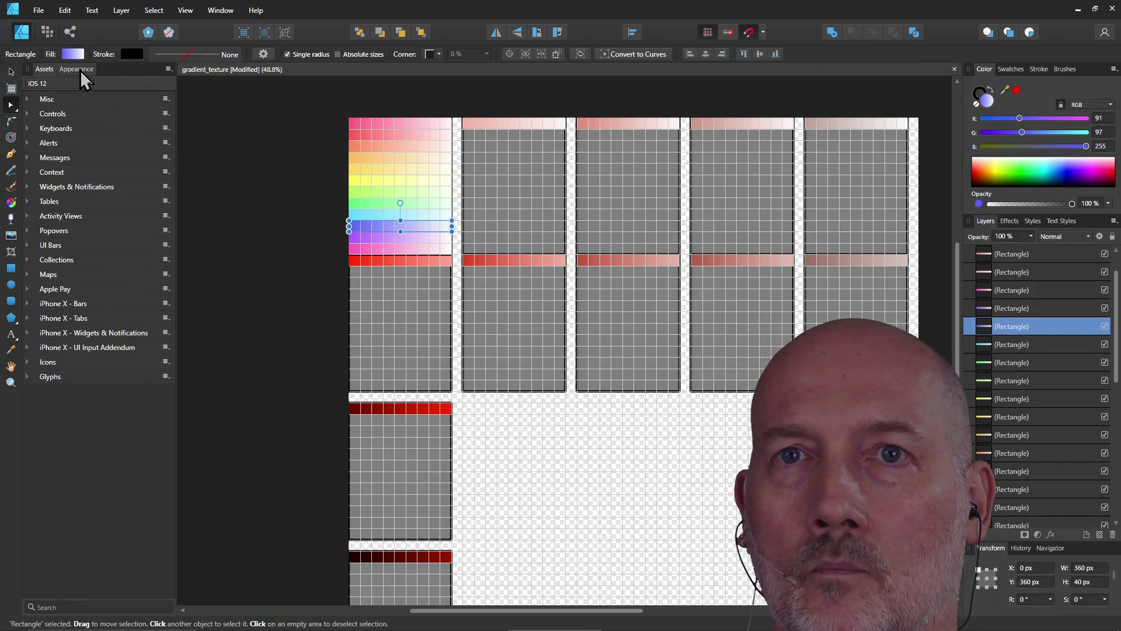
# - Set the blue-purple strip's light gradient end to hue 238
pyautogui.click(73, 54)
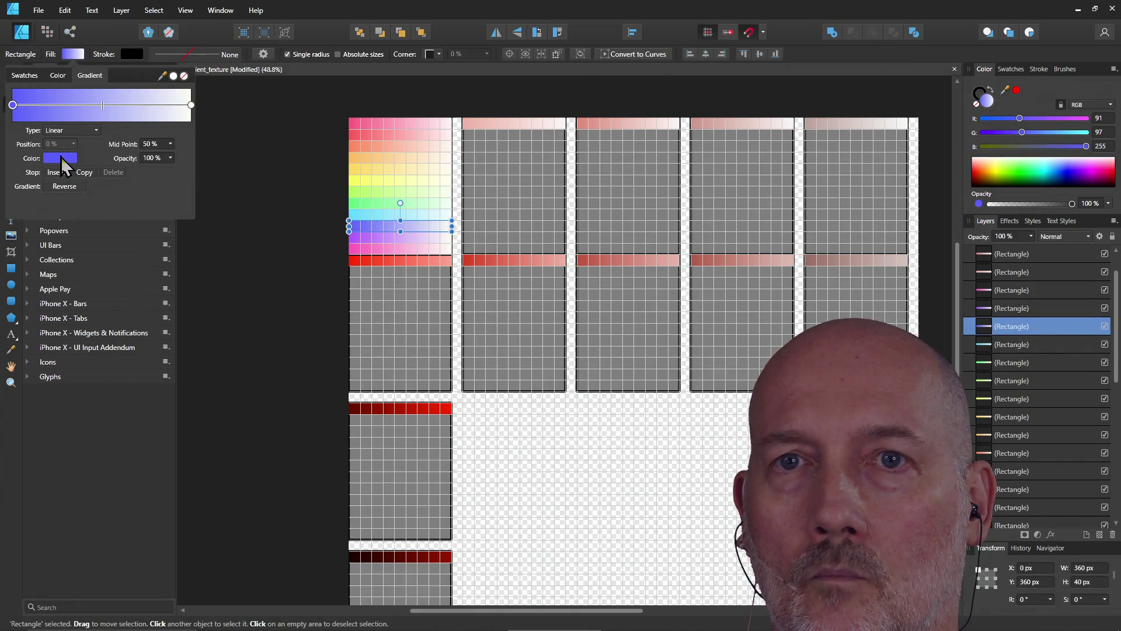
pyautogui.click(61, 156)
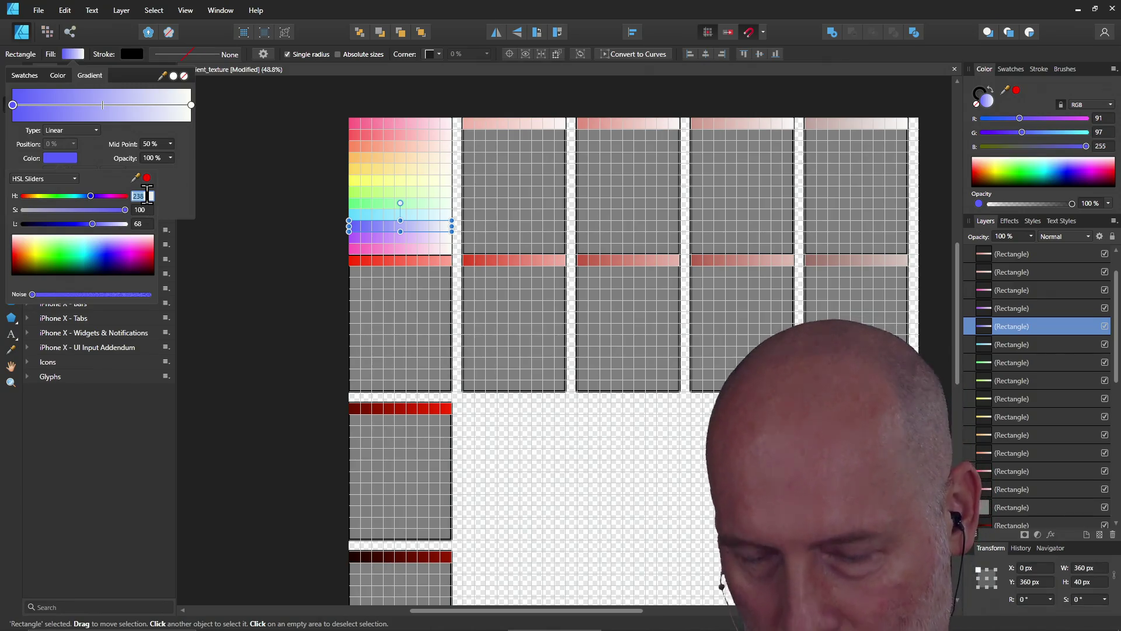
pyautogui.click(191, 106)
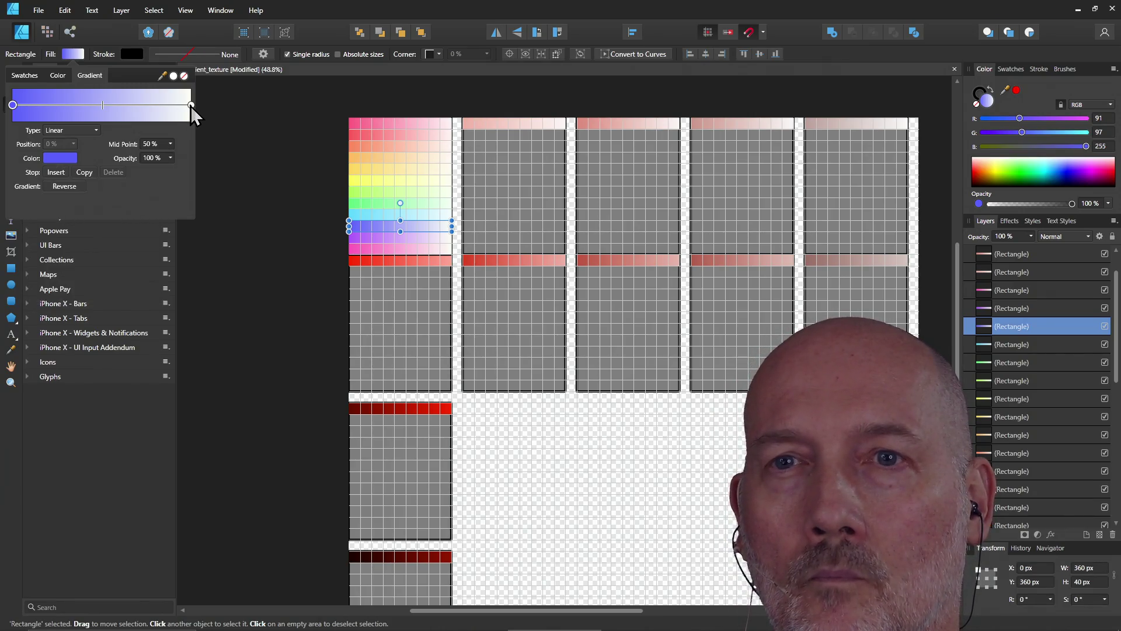
pyautogui.click(191, 105)
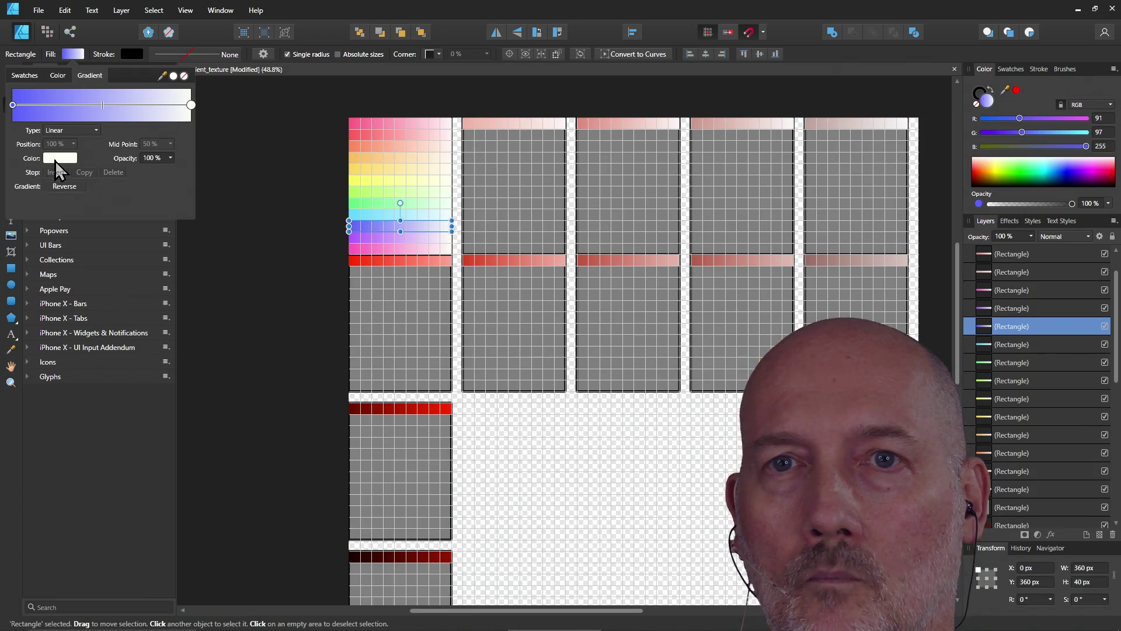
pyautogui.click(56, 158)
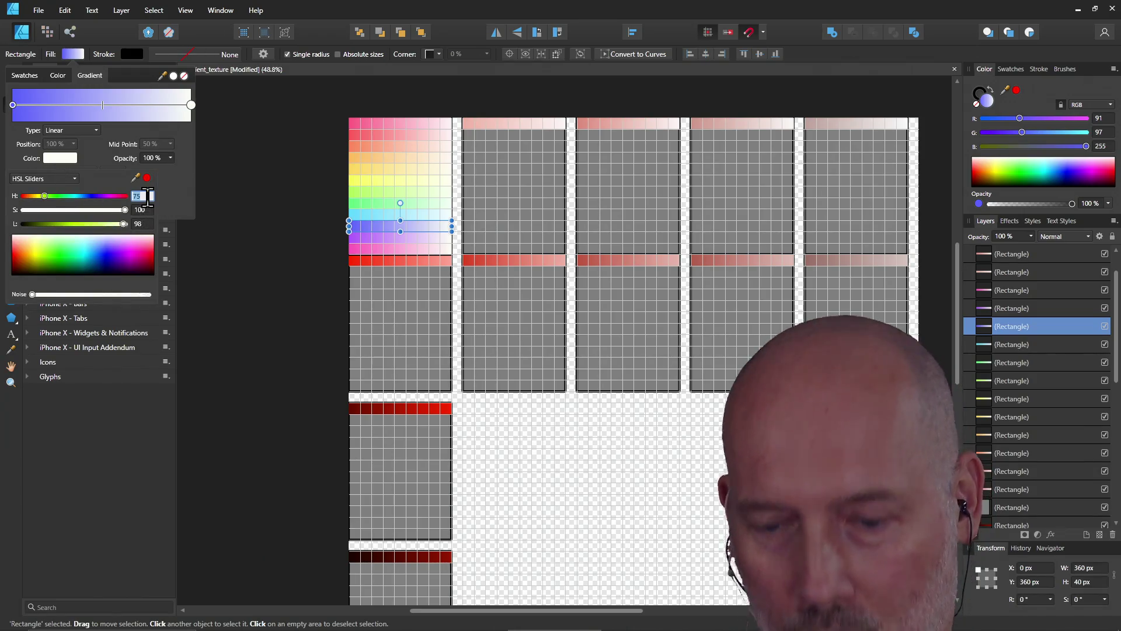
pyautogui.write('238')
pyautogui.press('Return')
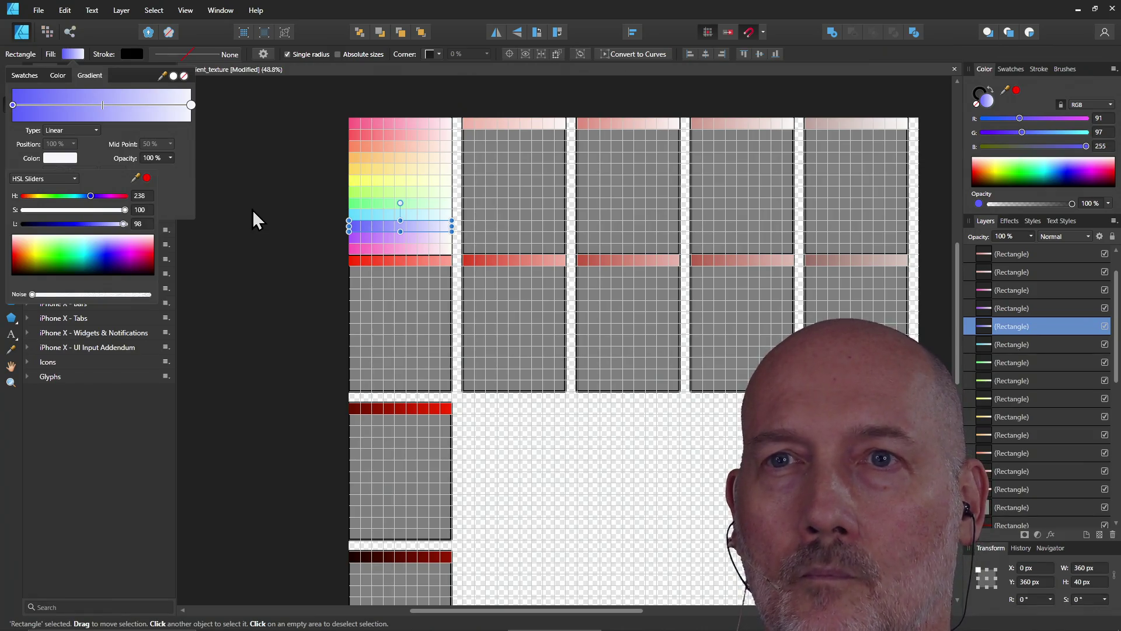
pyautogui.click(252, 210)
# - Set the purple strip's light gradient end to hue 271
pyautogui.click(374, 252)
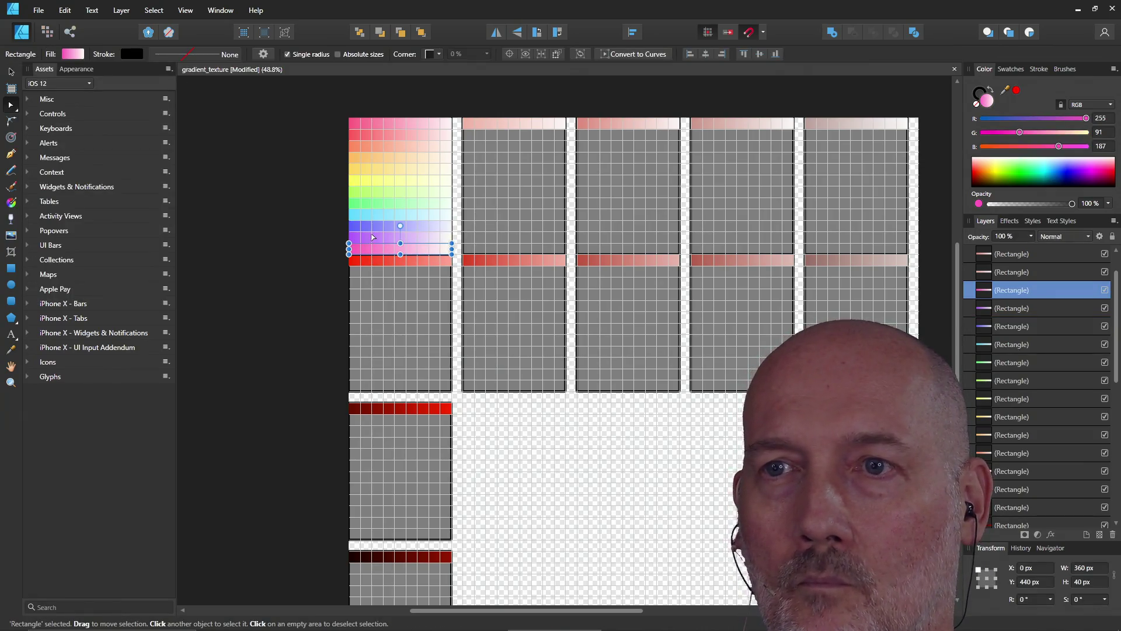
pyautogui.click(359, 237)
pyautogui.click(72, 54)
pyautogui.click(12, 105)
pyautogui.click(50, 160)
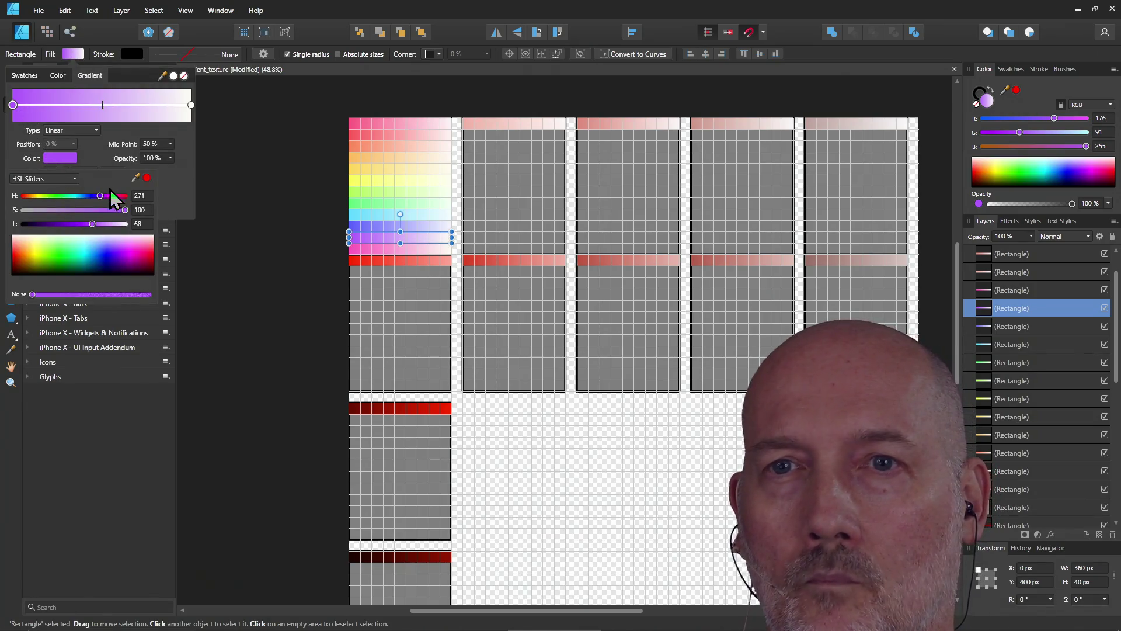
pyautogui.click(191, 106)
pyautogui.click(191, 106)
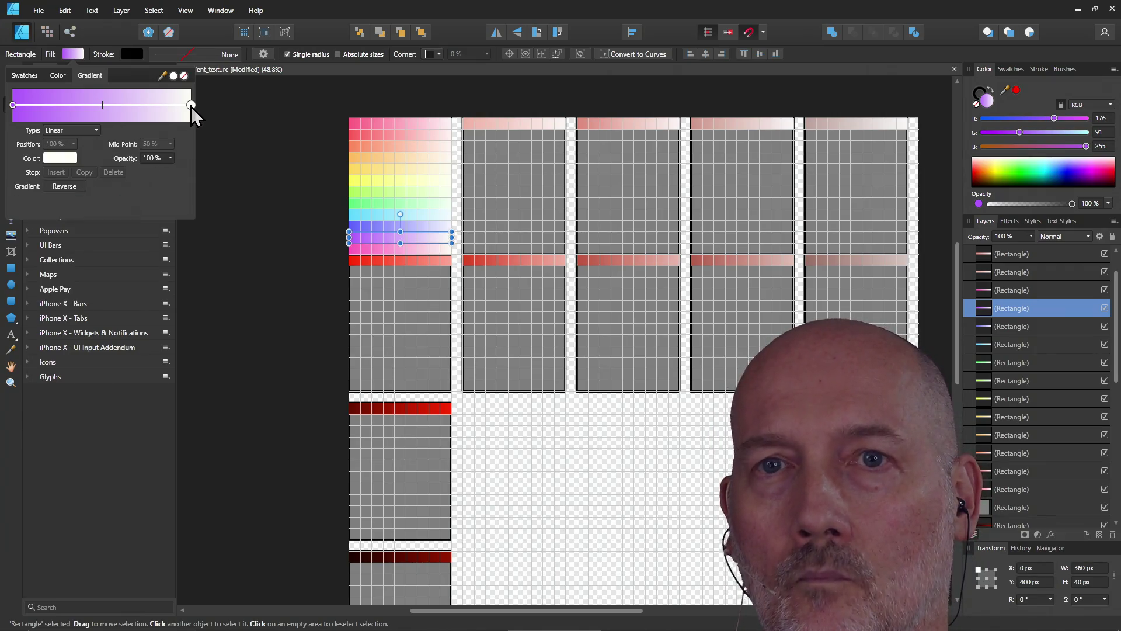
pyautogui.click(58, 159)
pyautogui.doubleClick(140, 196)
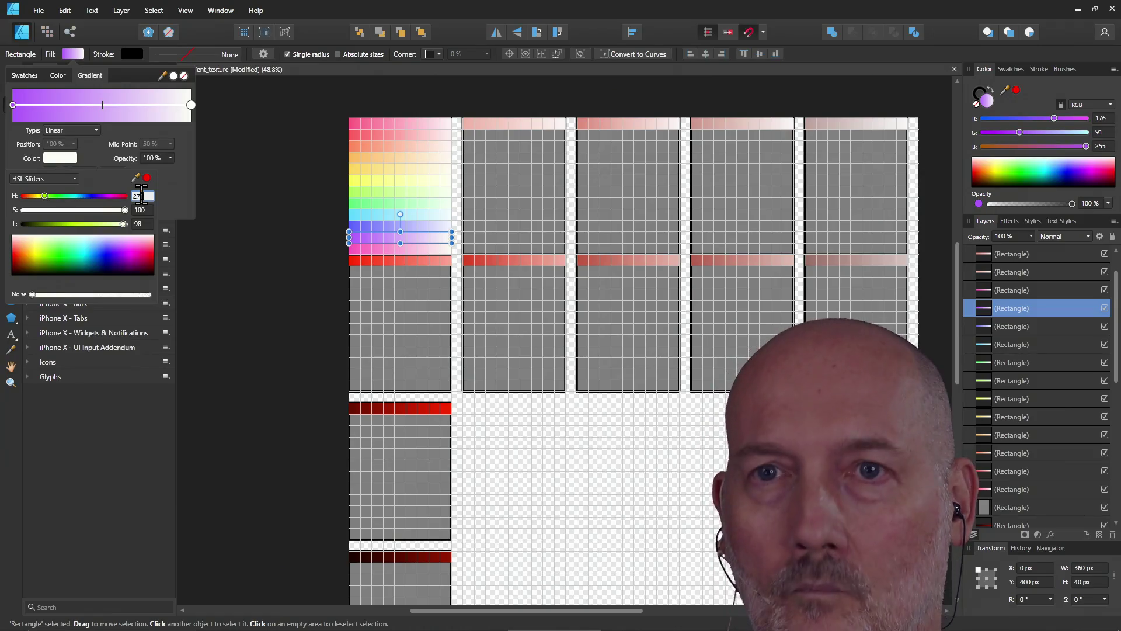
pyautogui.write('1')
pyautogui.press('Return')
pyautogui.click(225, 207)
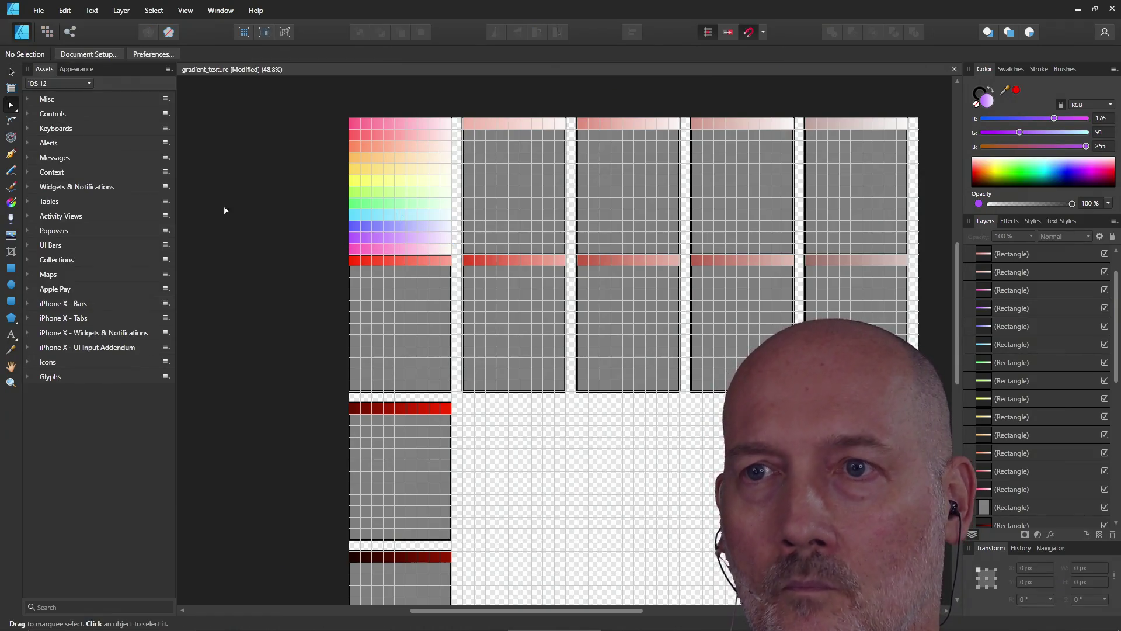
# - Inspect the hues of both stops in the bottom pink strip's gradient
pyautogui.click(365, 254)
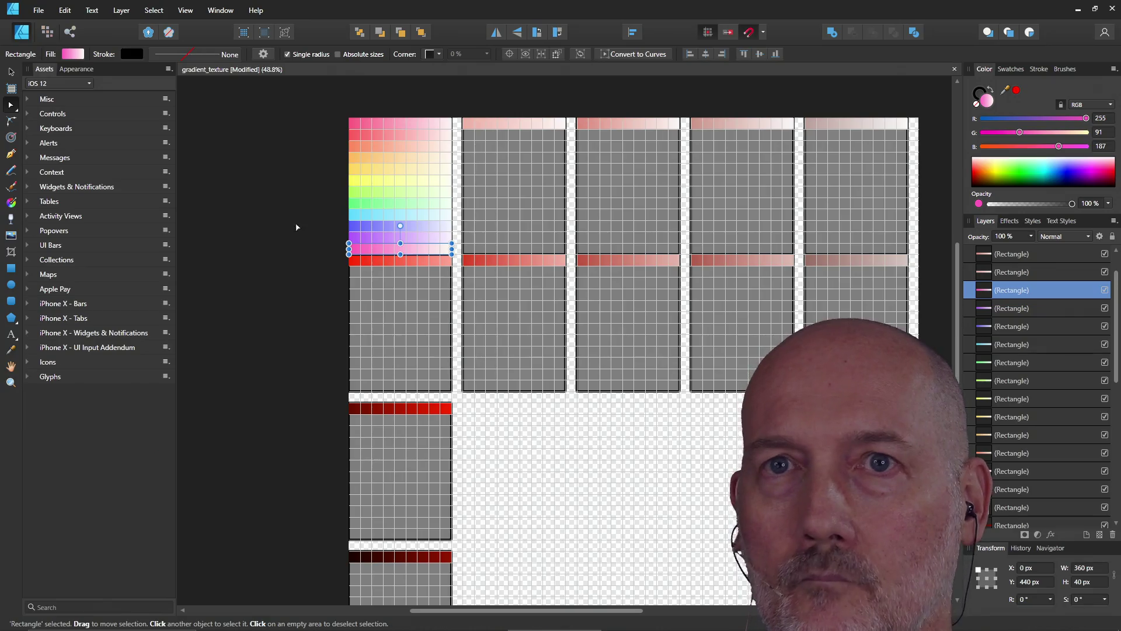
pyautogui.click(74, 54)
pyautogui.click(12, 105)
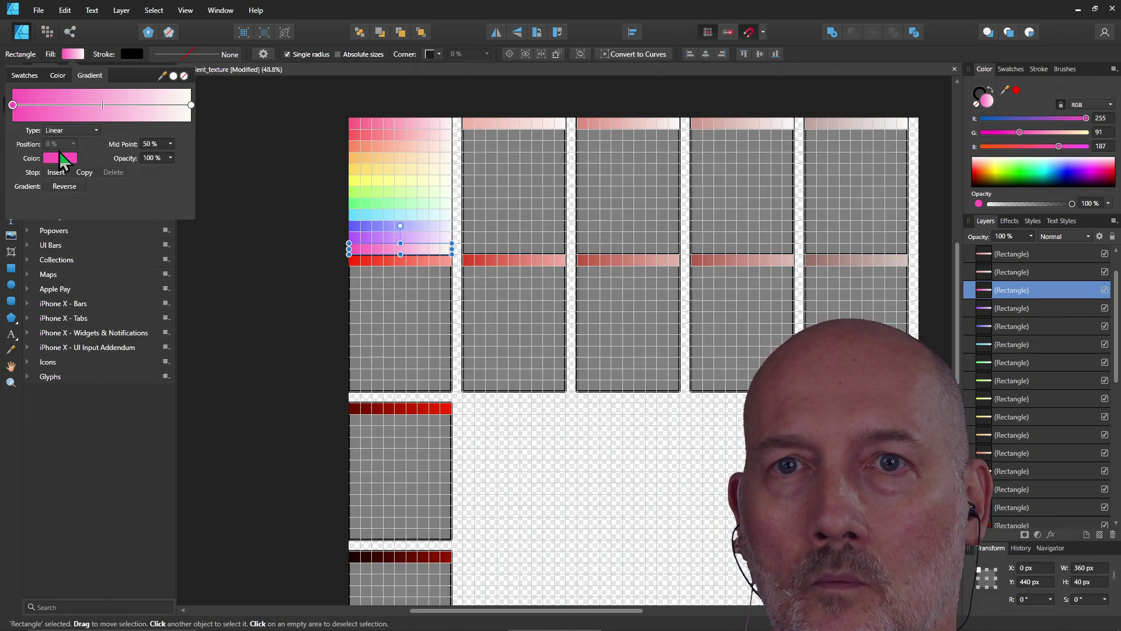
pyautogui.click(59, 157)
pyautogui.click(151, 196)
pyautogui.click(191, 106)
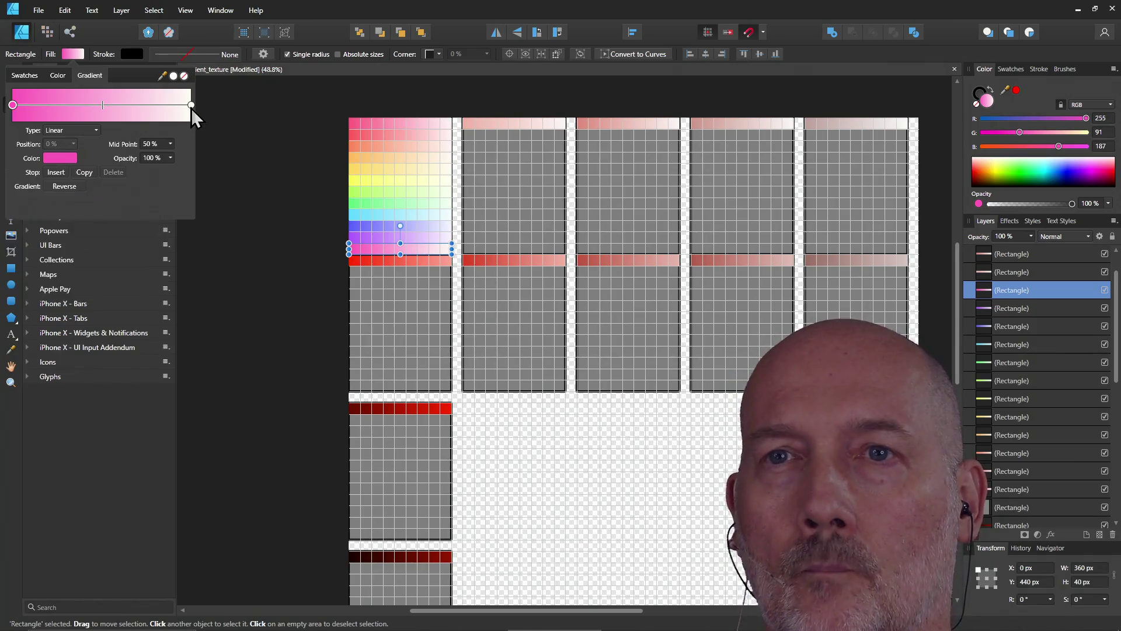
pyautogui.click(70, 160)
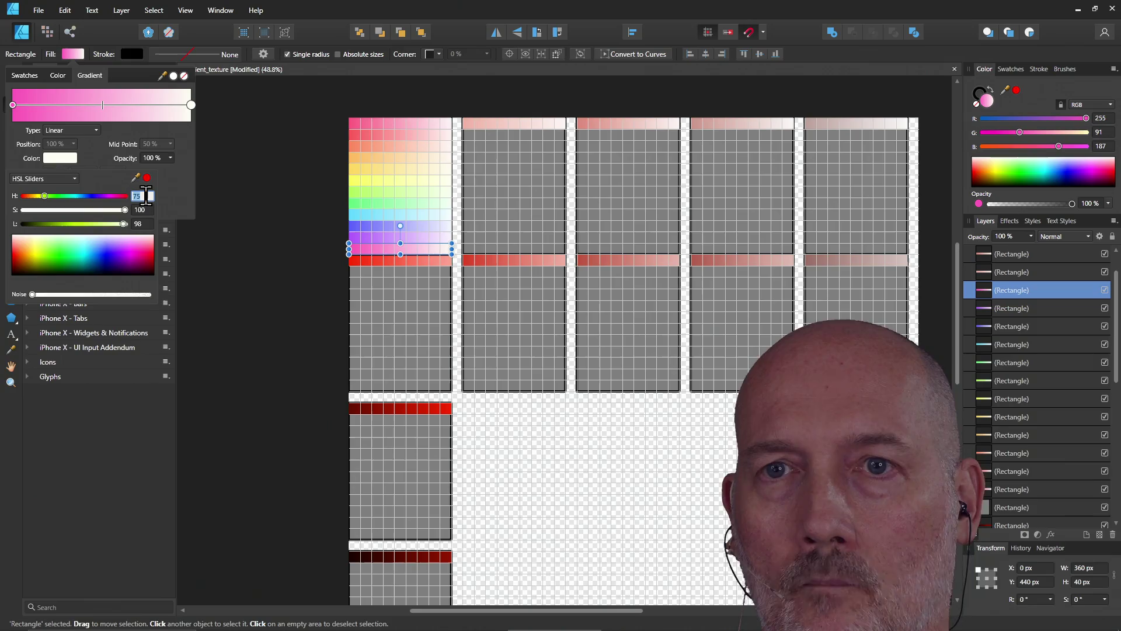
pyautogui.click(265, 272)
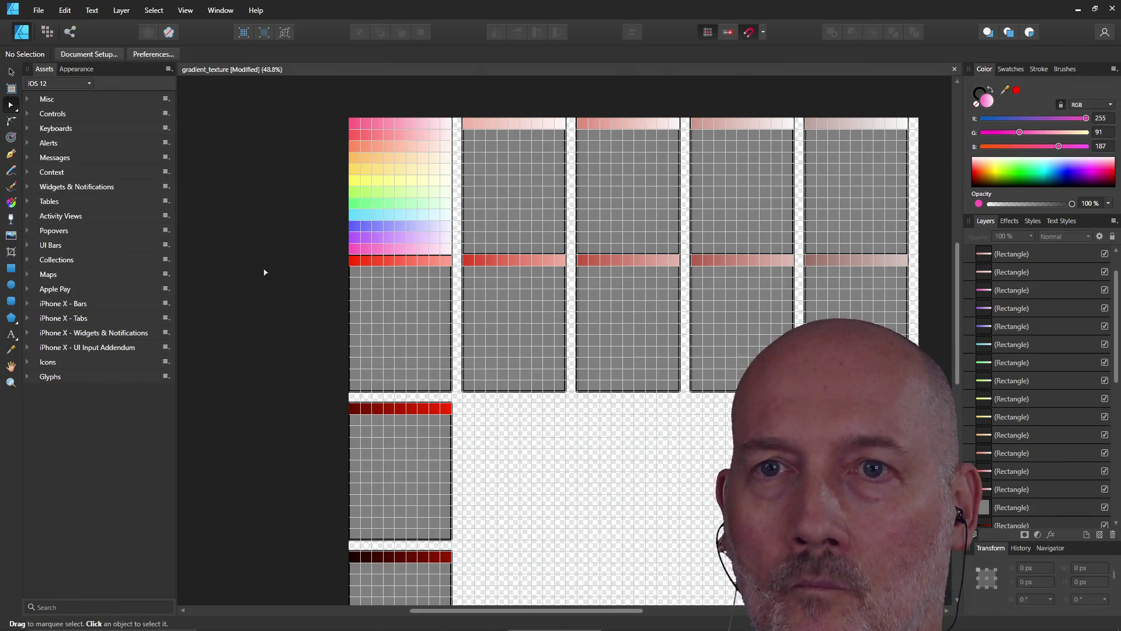
# - Check the left and light-end stop hues of the top pink and red strips' gradients
pyautogui.click(401, 124)
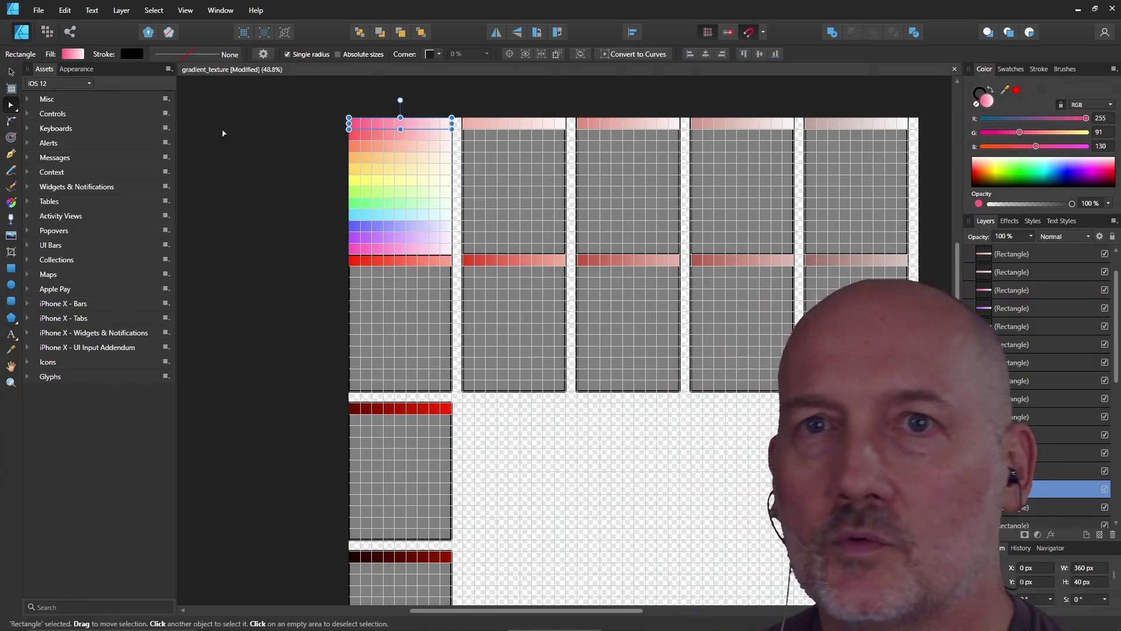
pyautogui.click(69, 54)
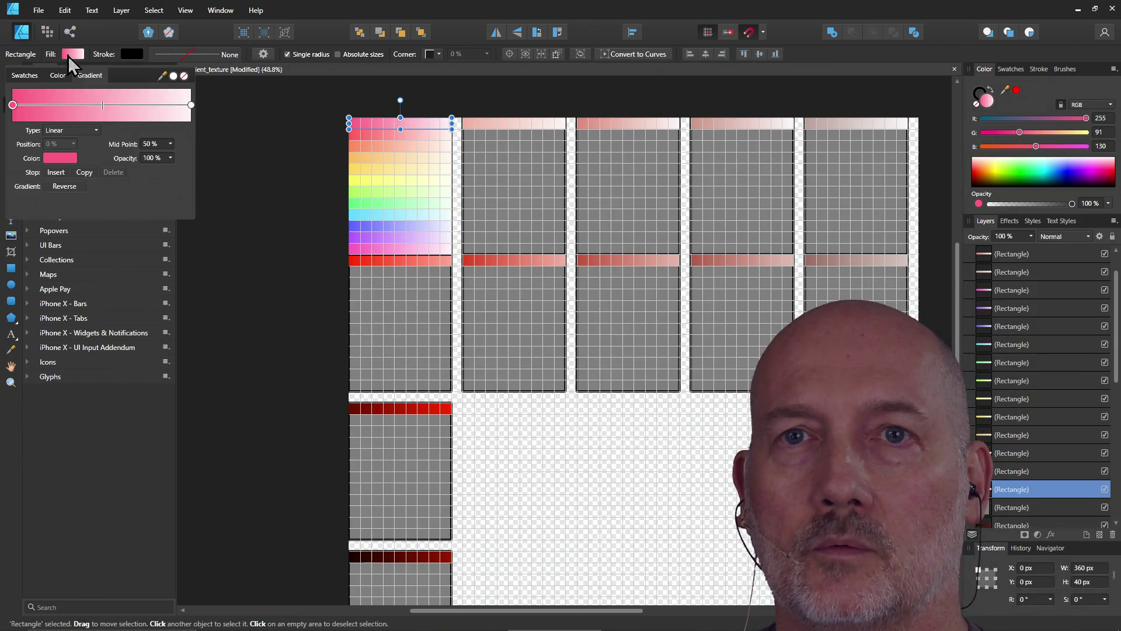
pyautogui.click(54, 156)
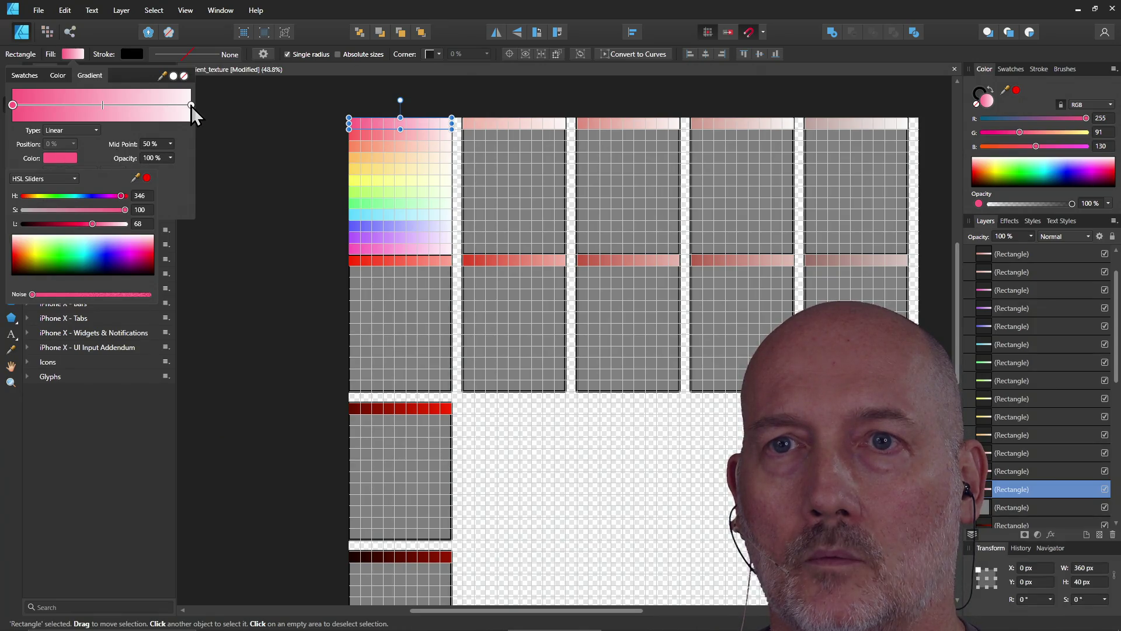
pyautogui.click(191, 106)
pyautogui.click(69, 158)
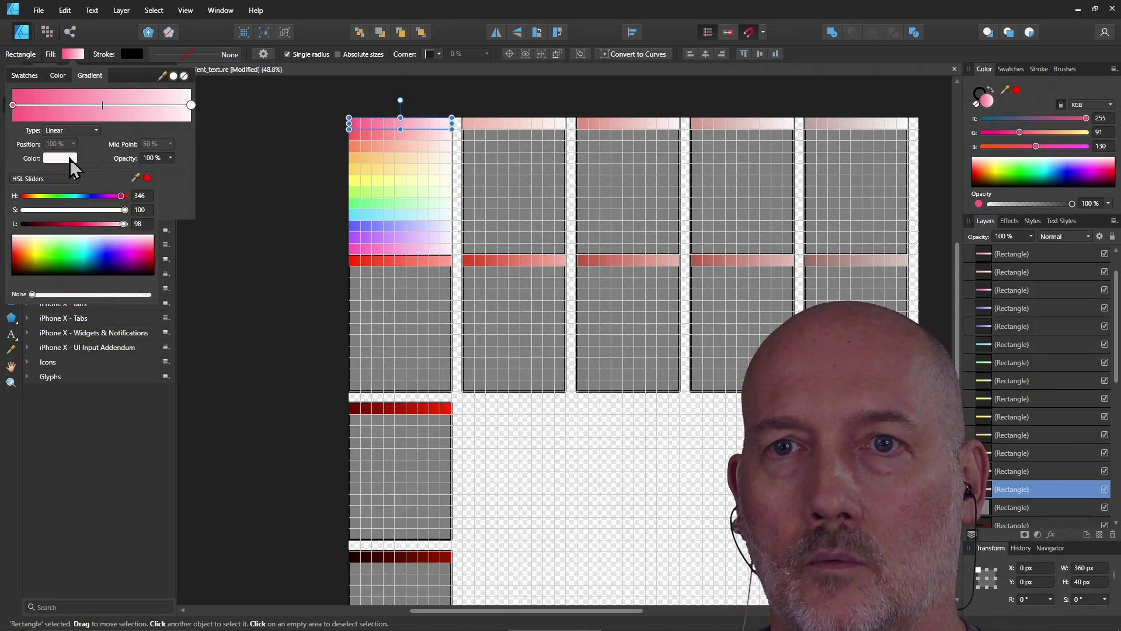
pyautogui.click(379, 139)
pyautogui.click(379, 139)
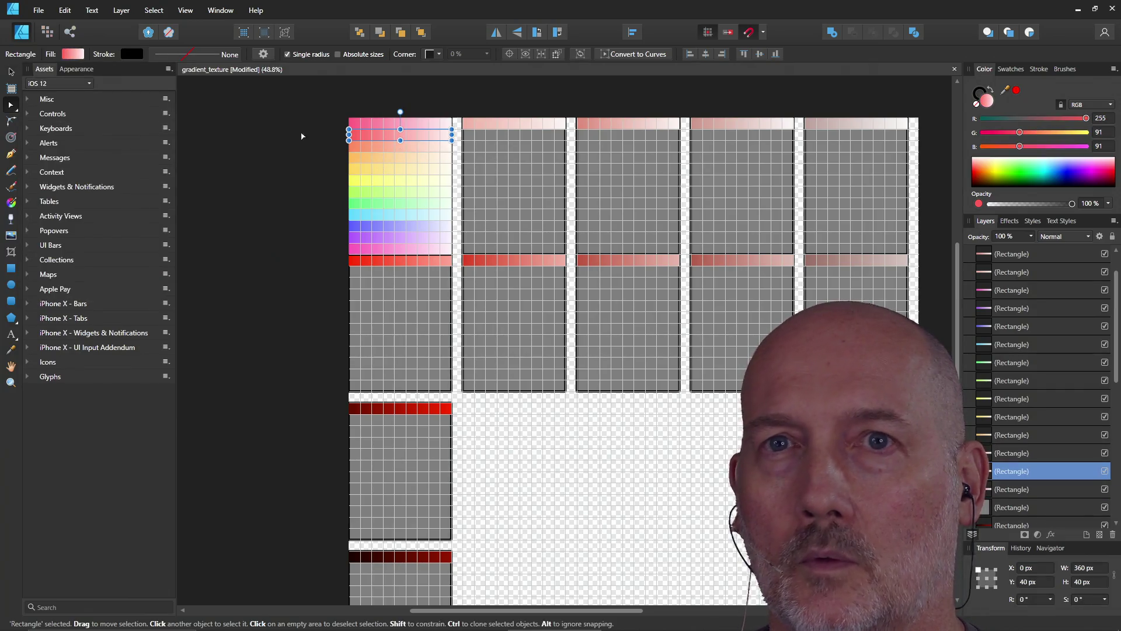
pyautogui.click(73, 54)
pyautogui.click(12, 105)
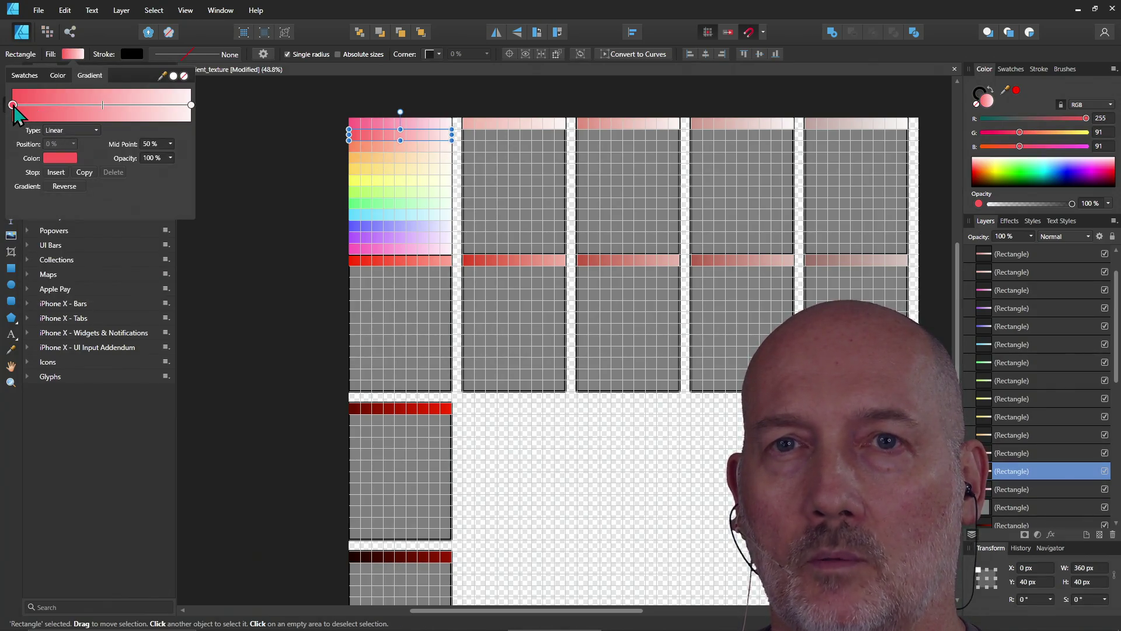
pyautogui.click(59, 155)
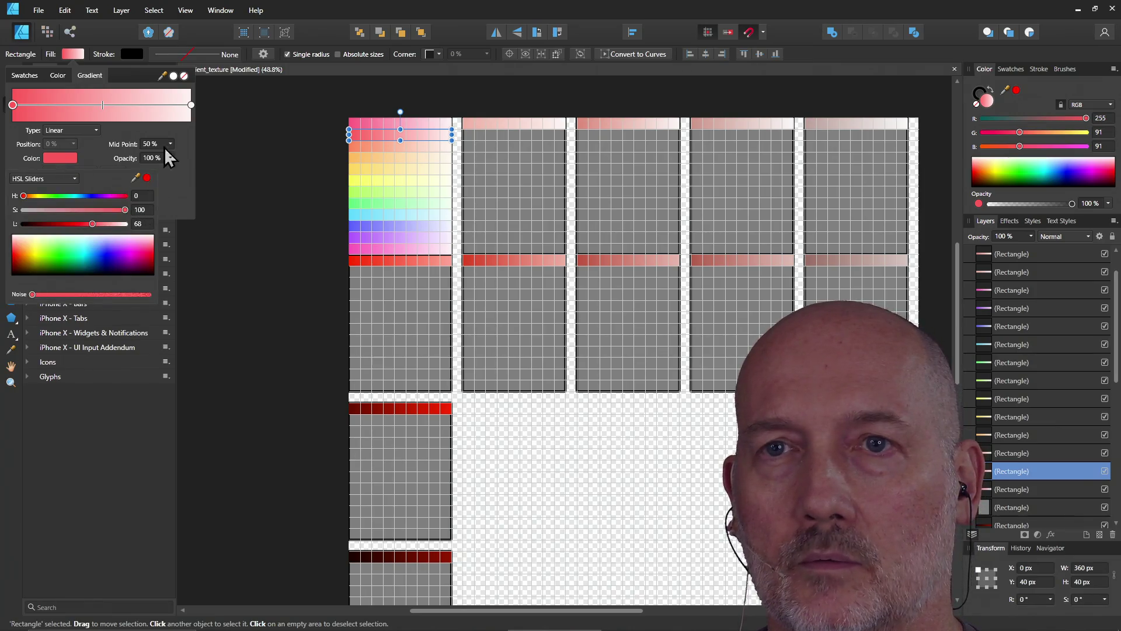
pyautogui.click(191, 106)
pyautogui.click(67, 159)
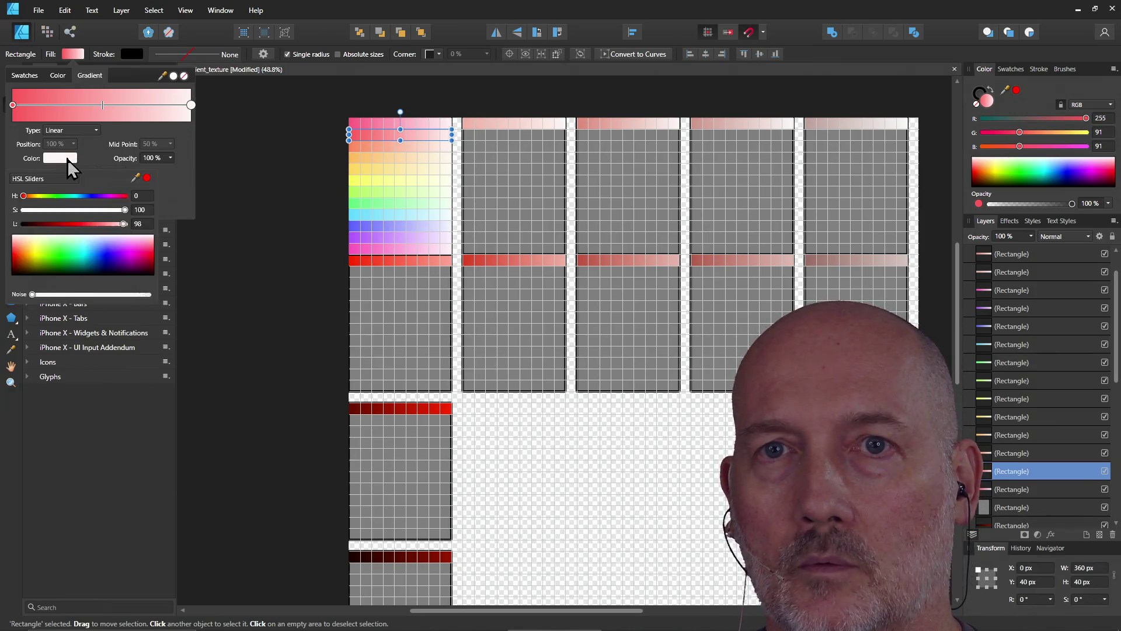
# - Tint the orange strip's light gradient end to match its hue of 35
pyautogui.click(374, 146)
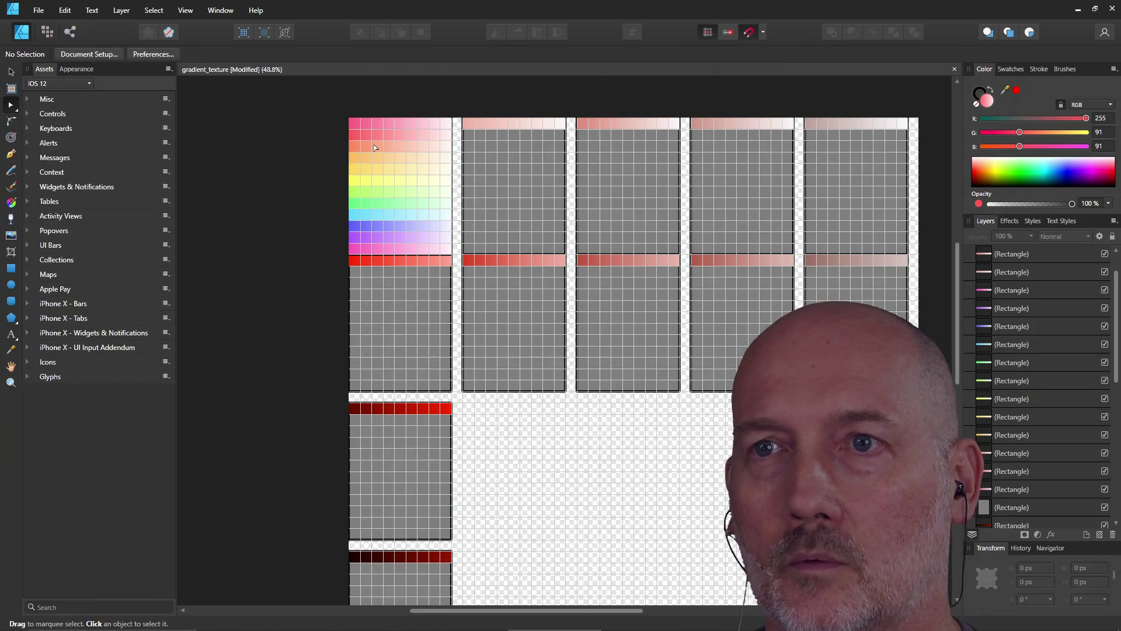
pyautogui.click(73, 53)
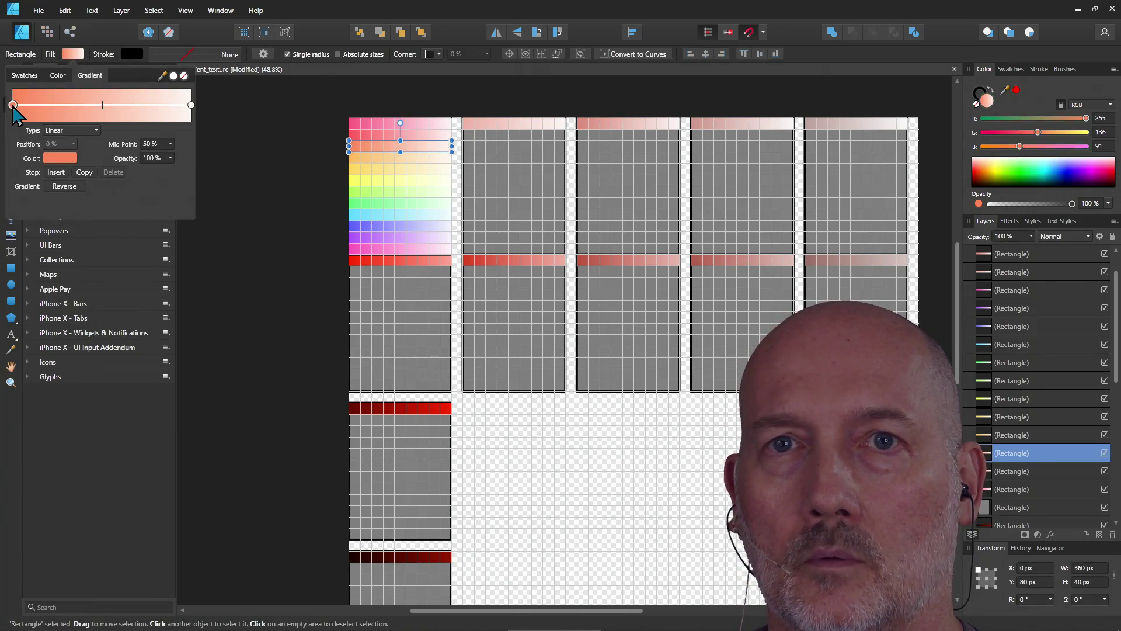
pyautogui.click(63, 162)
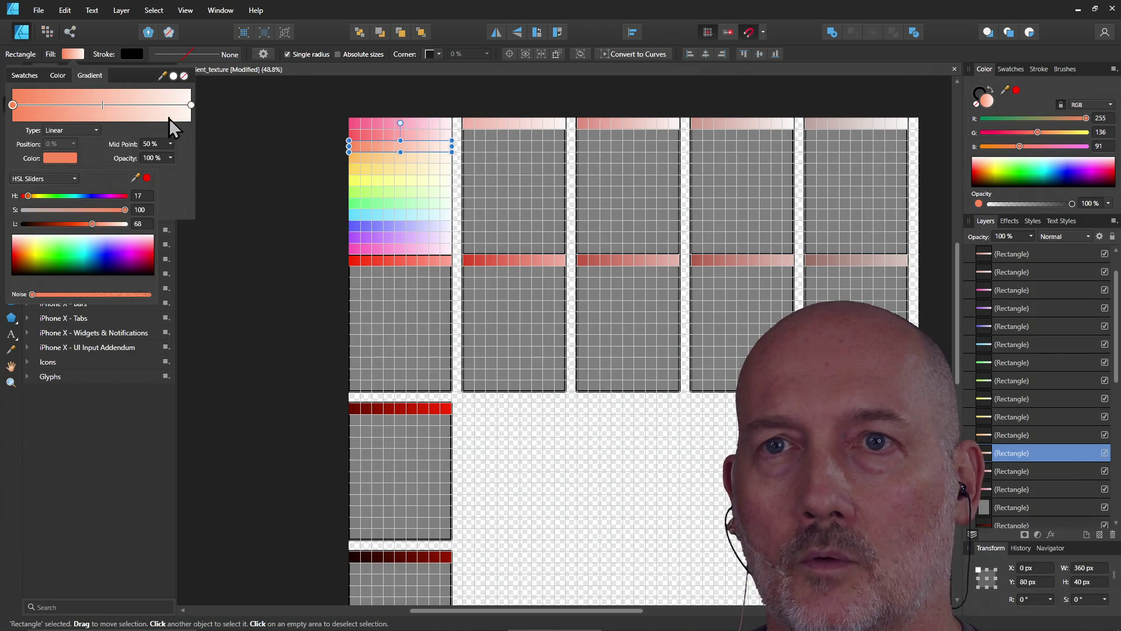
pyautogui.click(191, 106)
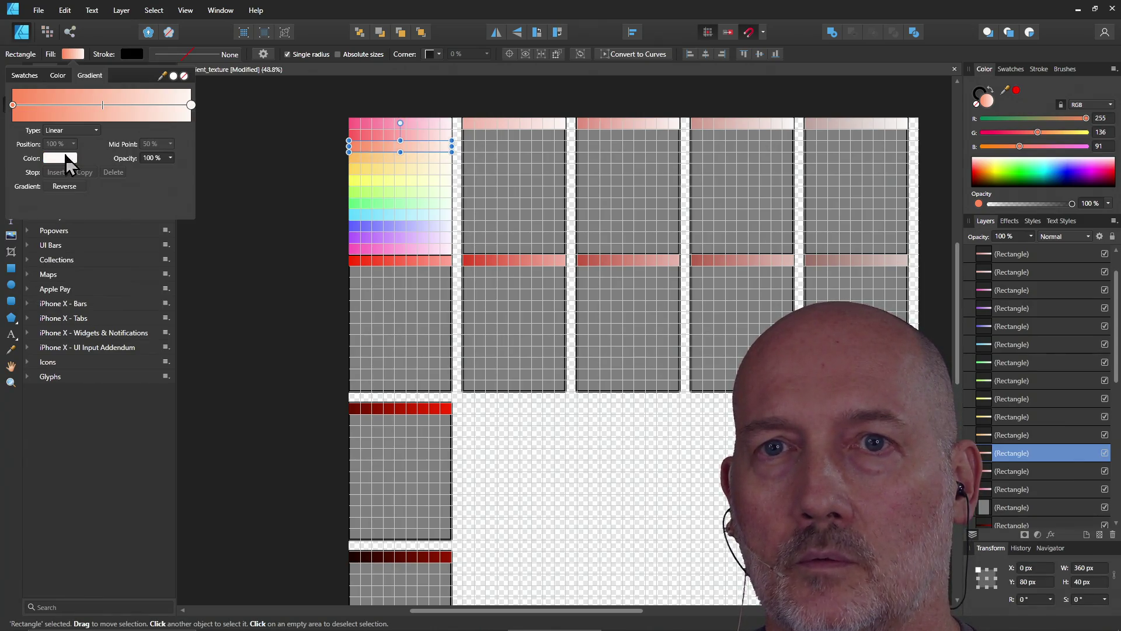
pyautogui.click(58, 158)
# - Inspect the gradient stop hues of the light orange and yellow strips
pyautogui.click(376, 159)
pyautogui.click(78, 57)
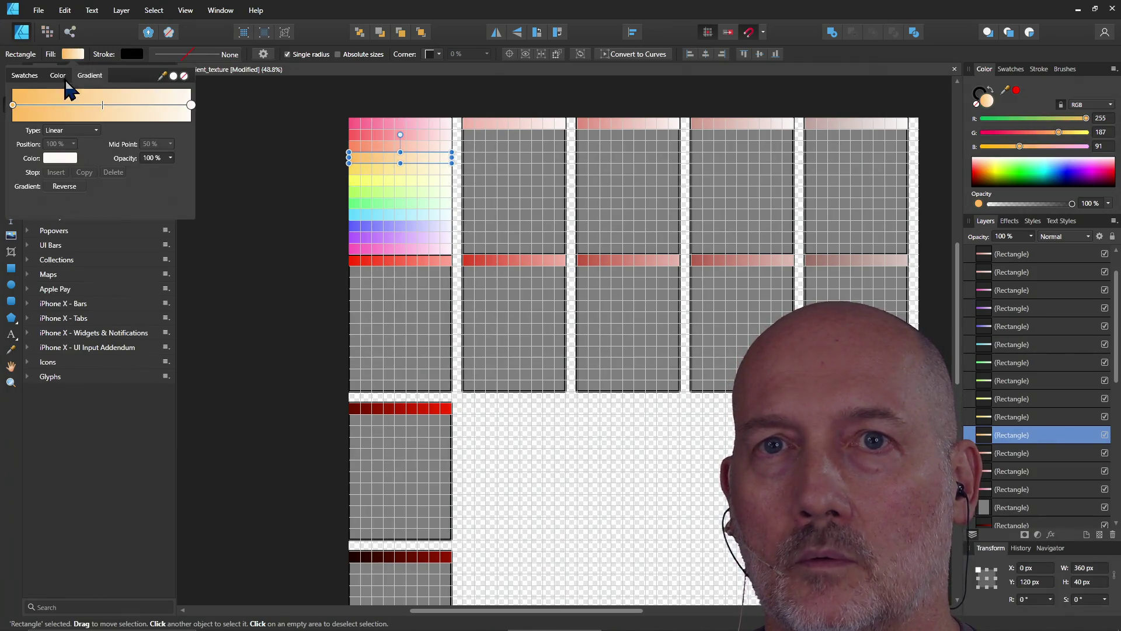
pyautogui.click(13, 106)
pyautogui.click(60, 159)
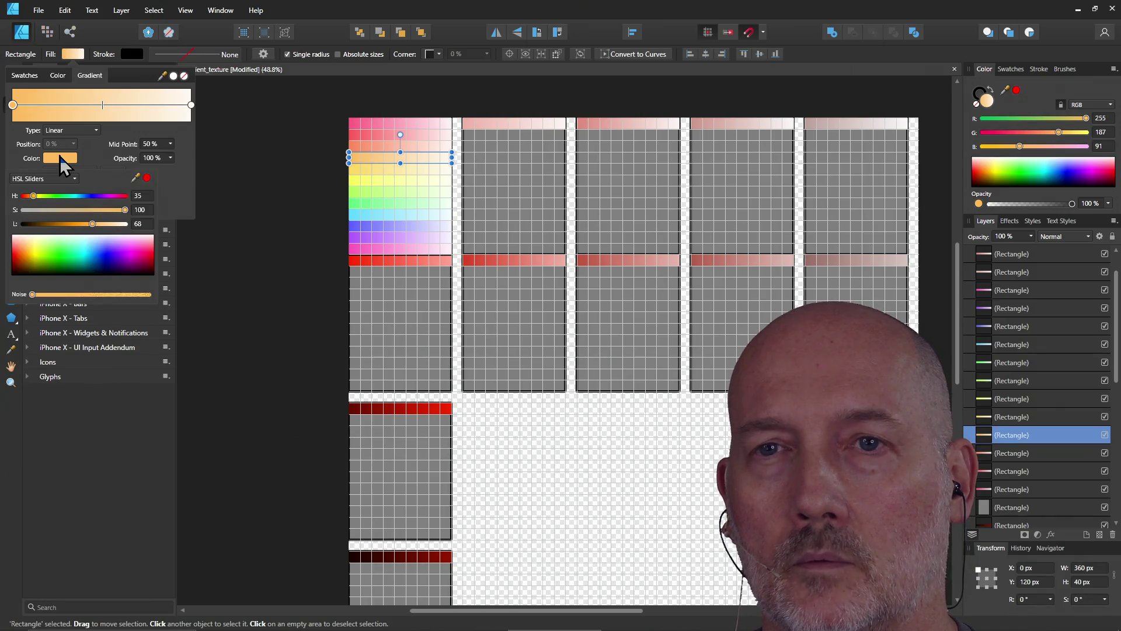
pyautogui.click(191, 105)
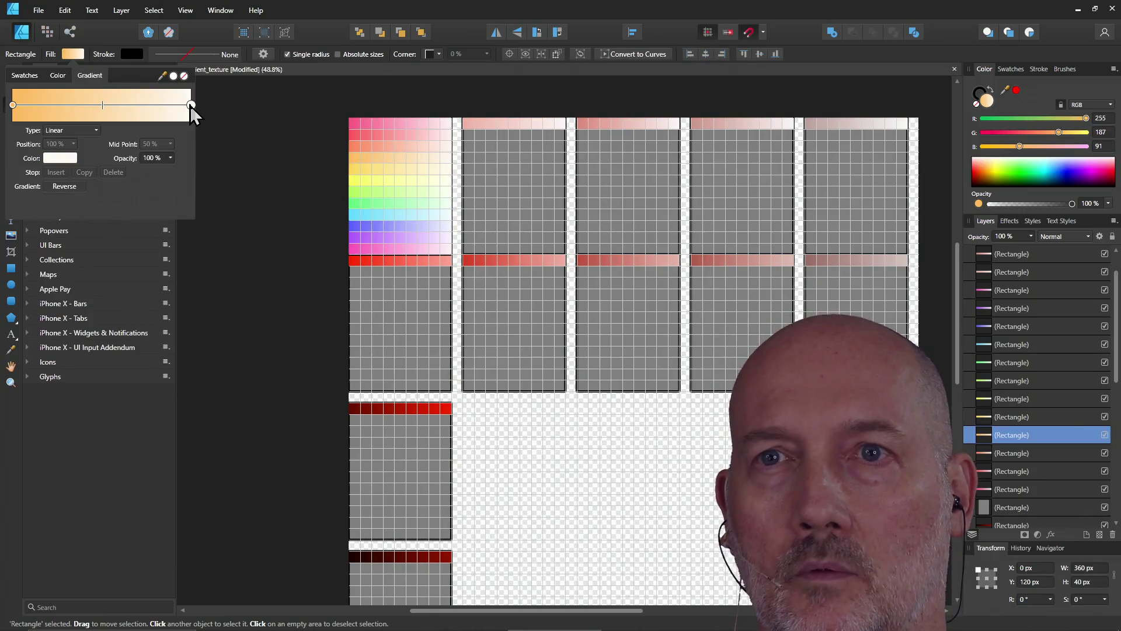
pyautogui.click(60, 160)
pyautogui.click(60, 160)
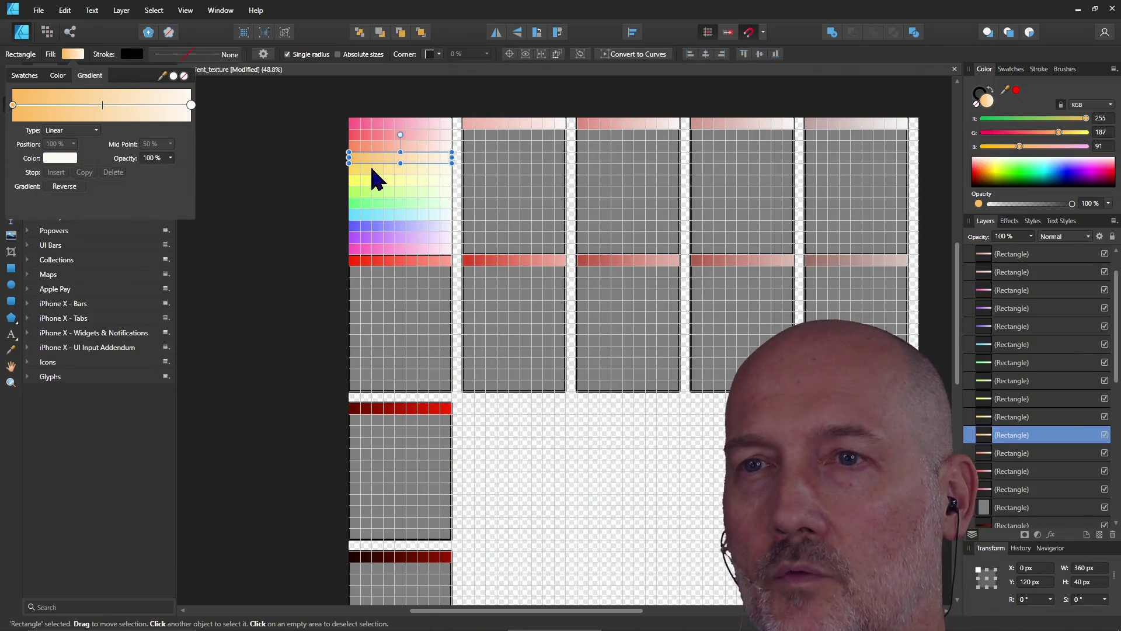
pyautogui.click(374, 179)
pyautogui.click(372, 175)
pyautogui.click(73, 55)
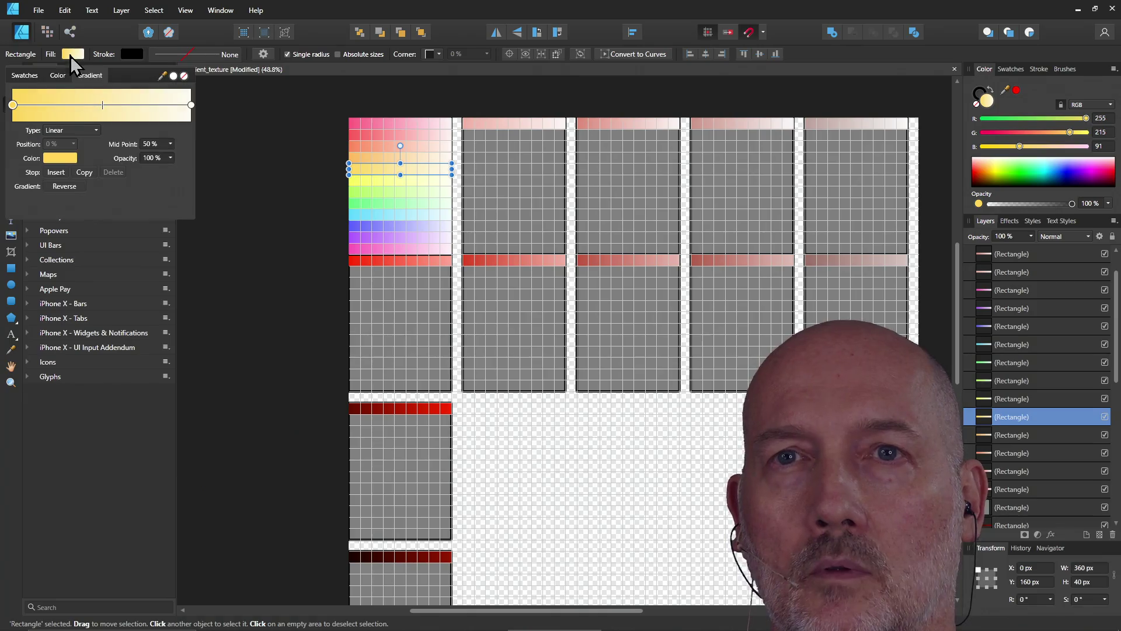
pyautogui.click(58, 159)
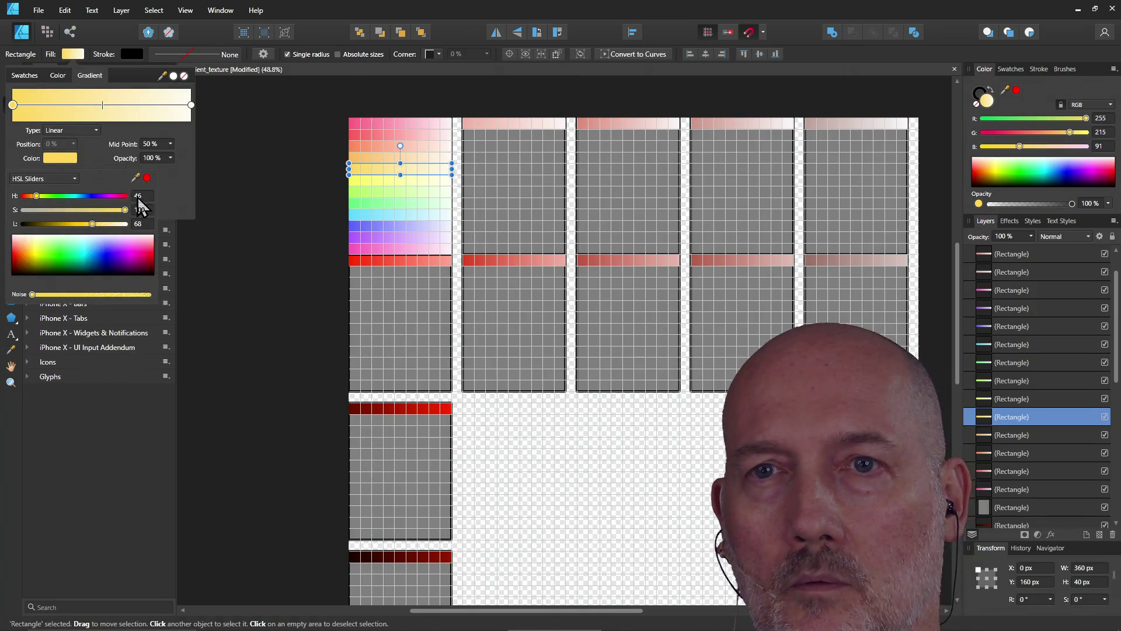
pyautogui.click(191, 105)
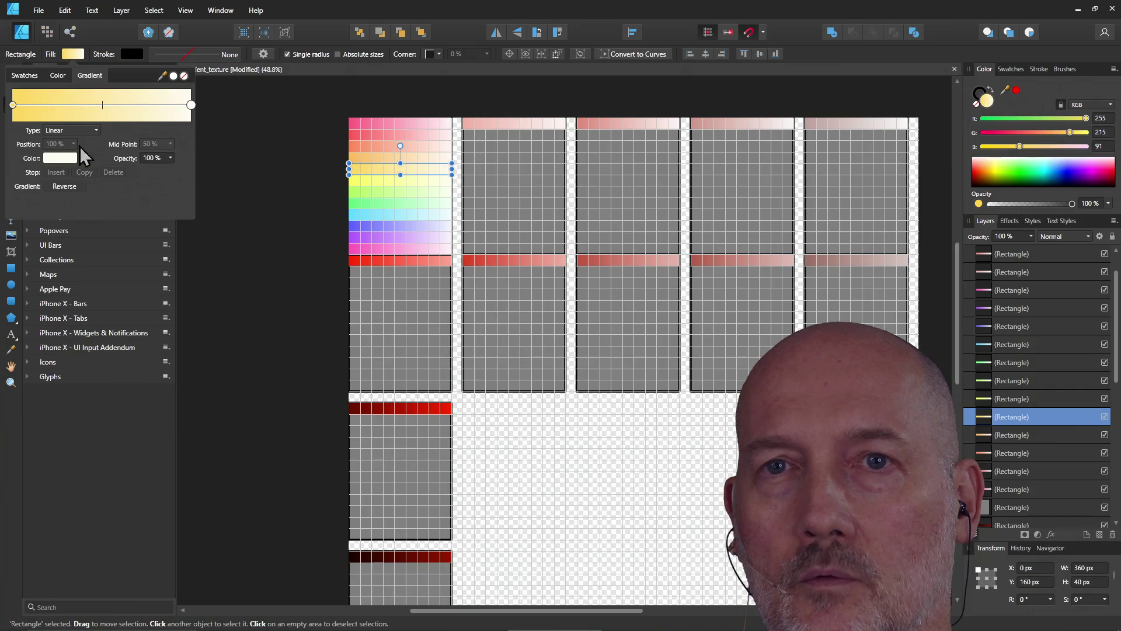
pyautogui.click(56, 159)
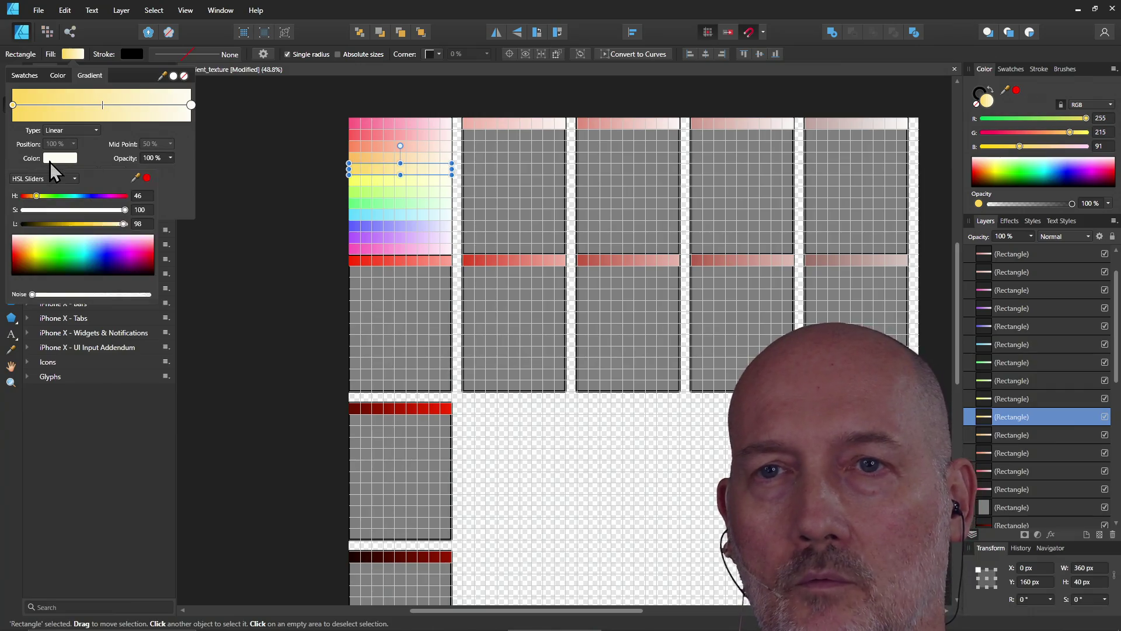
pyautogui.click(377, 180)
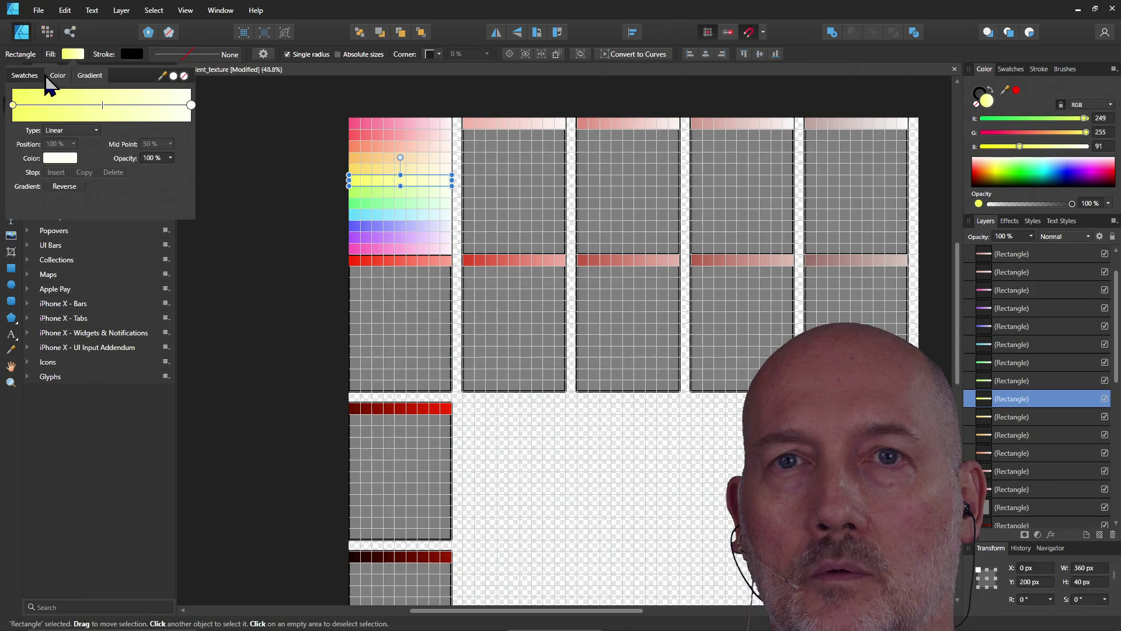
pyautogui.click(13, 105)
pyautogui.click(58, 157)
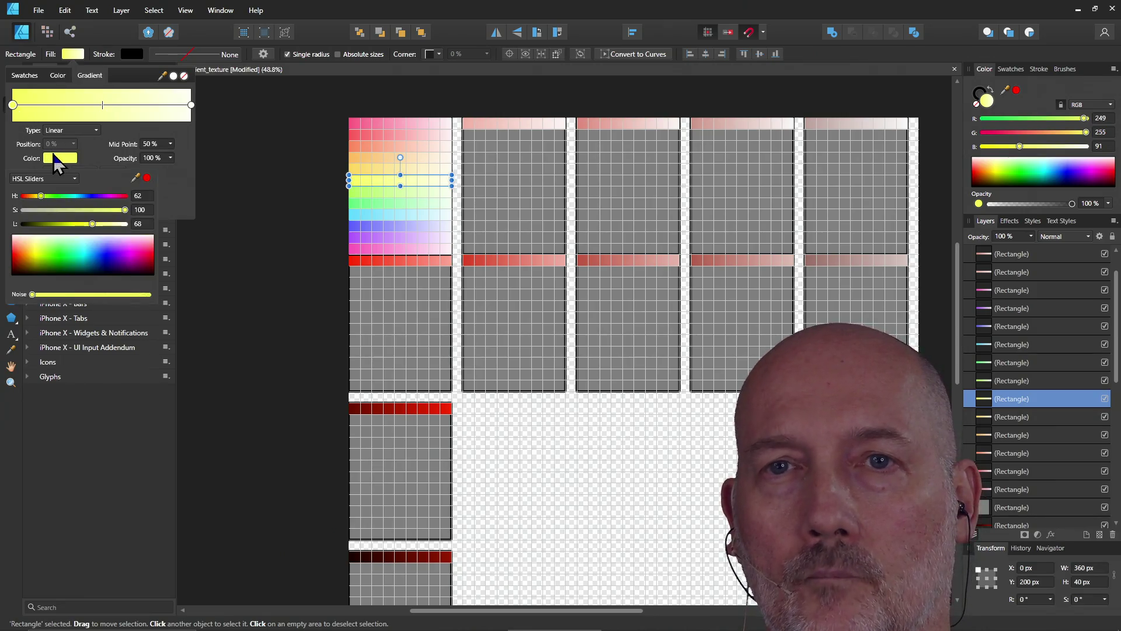
pyautogui.click(191, 105)
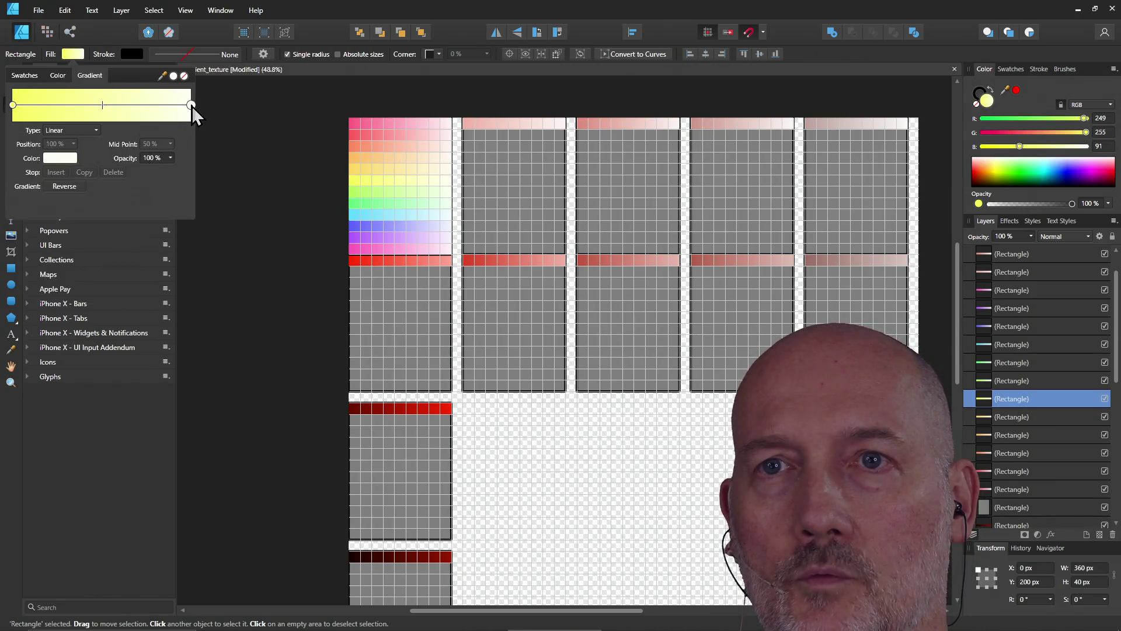
pyautogui.click(60, 159)
pyautogui.click(375, 191)
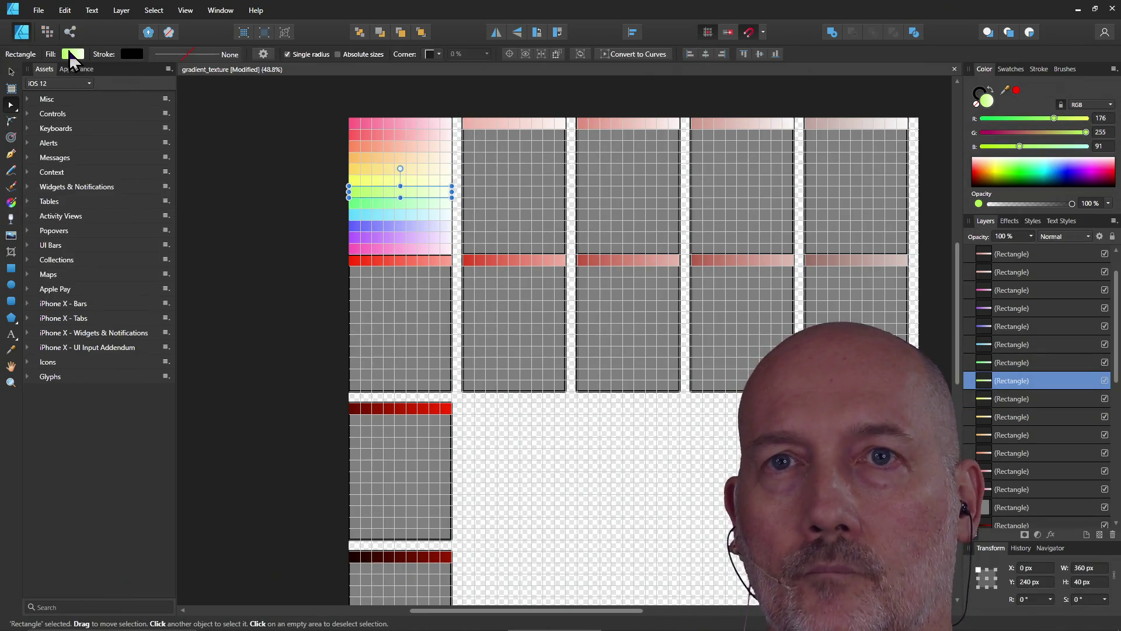
pyautogui.click(72, 54)
pyautogui.click(60, 159)
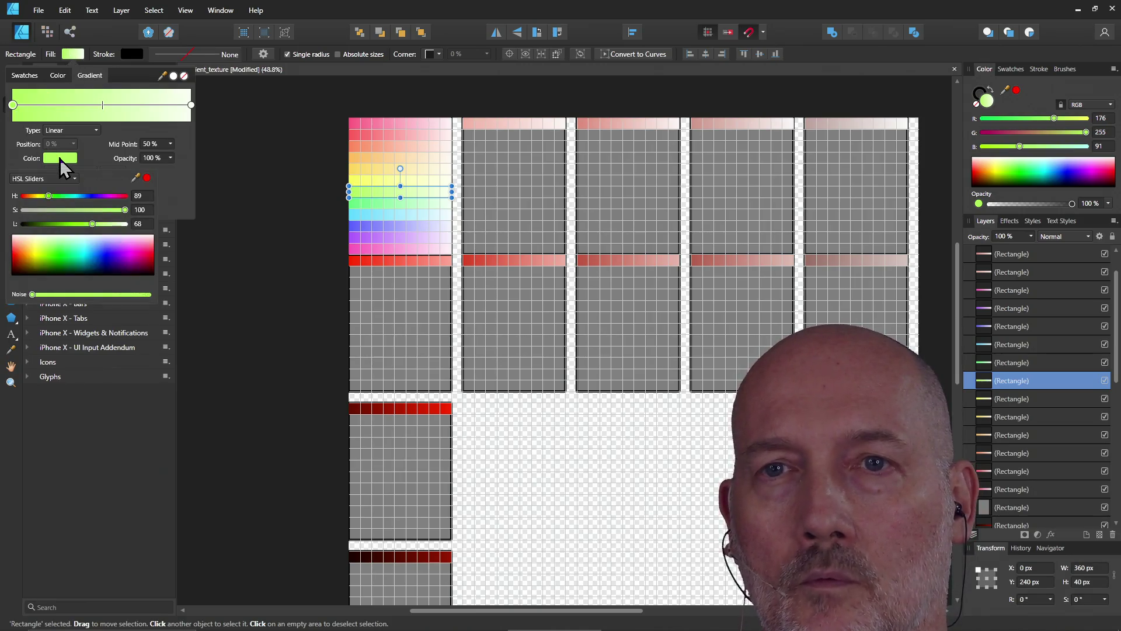
pyautogui.click(191, 105)
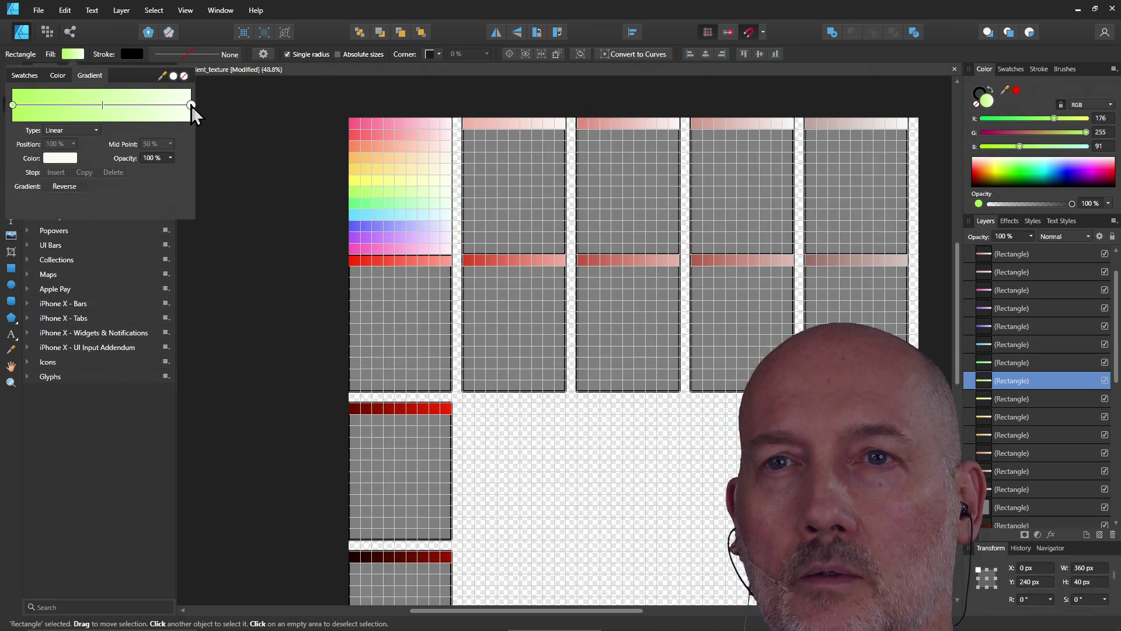
pyautogui.click(63, 159)
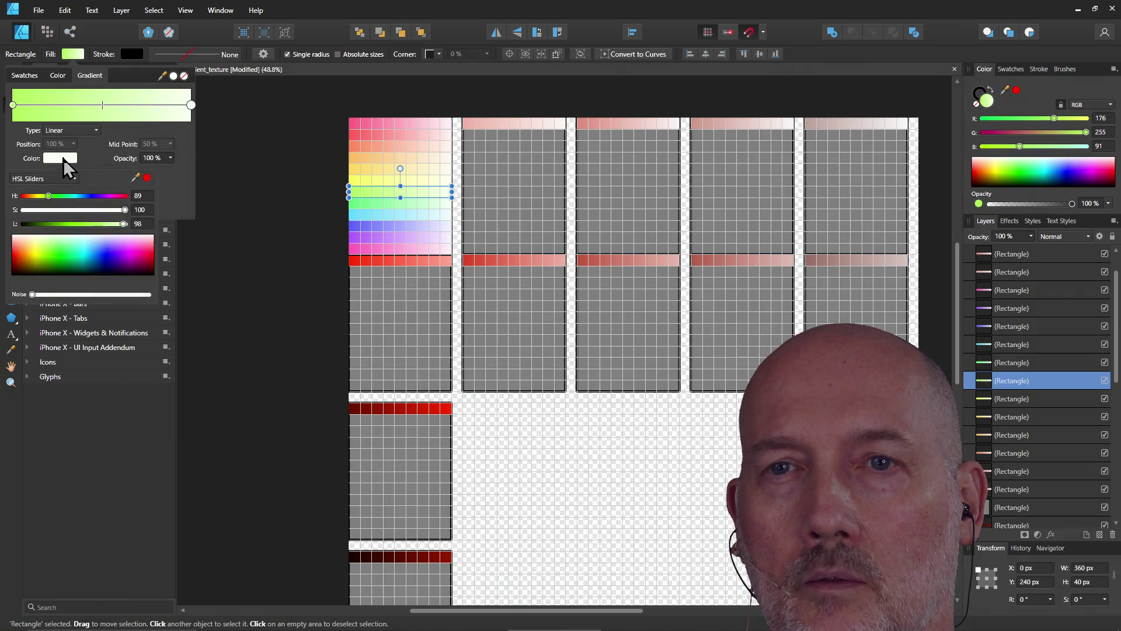
pyautogui.click(358, 201)
pyautogui.click(70, 56)
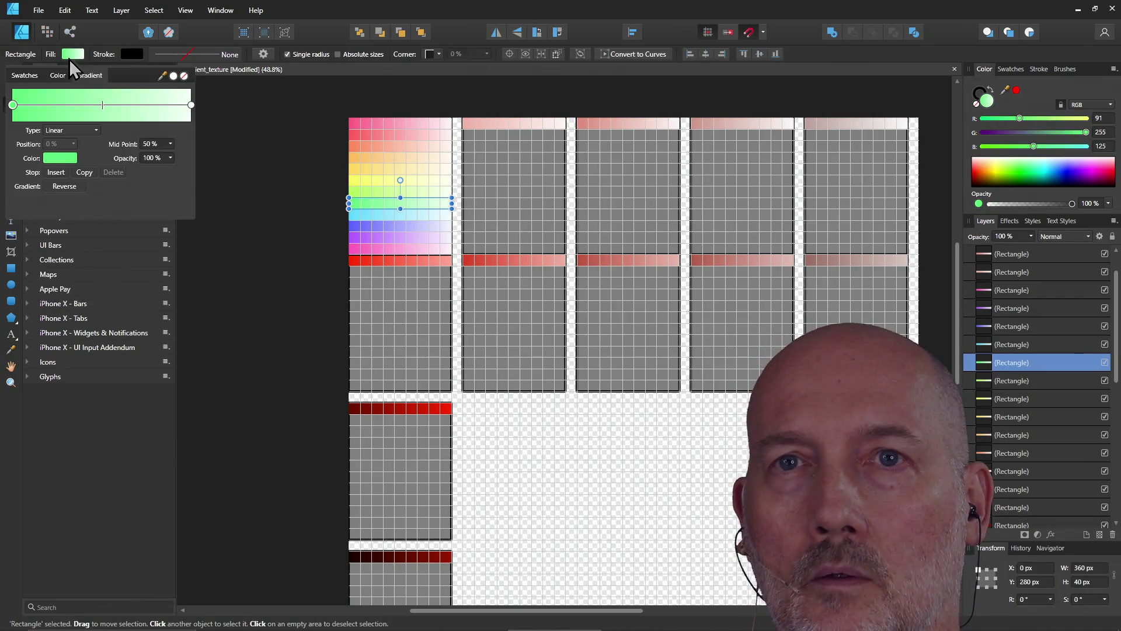
pyautogui.click(52, 157)
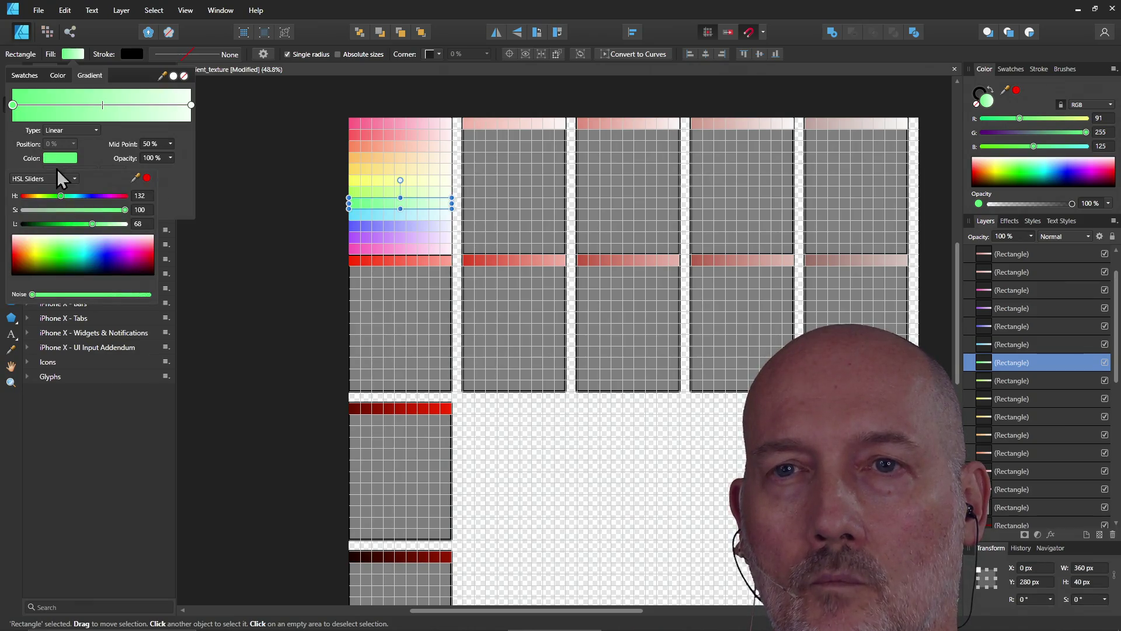
pyautogui.click(192, 105)
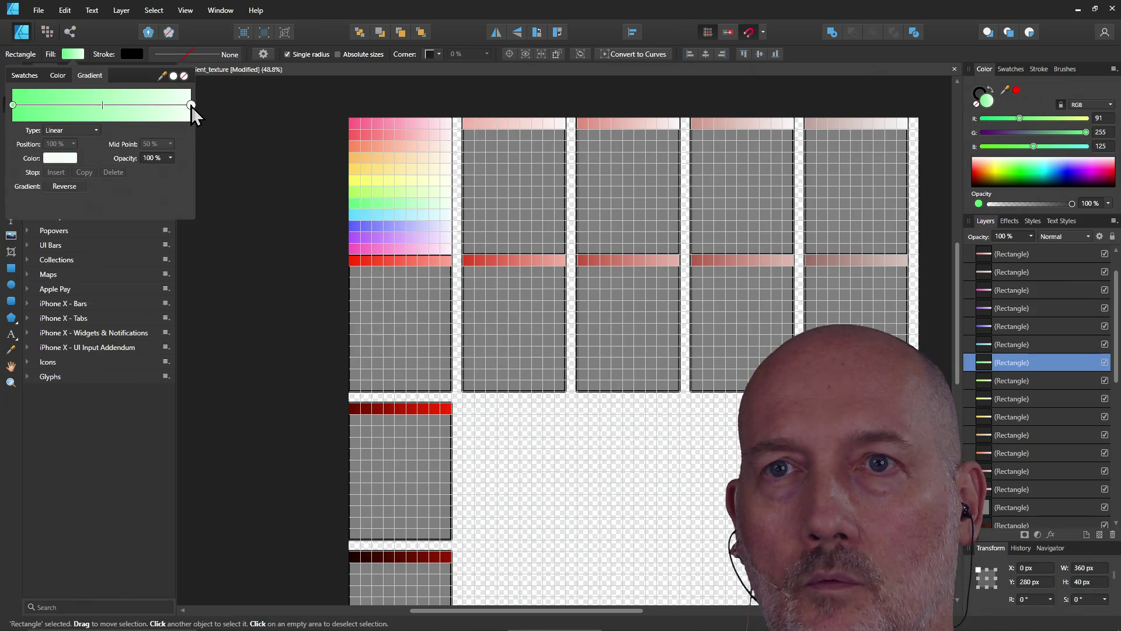
pyautogui.click(57, 159)
pyautogui.click(368, 226)
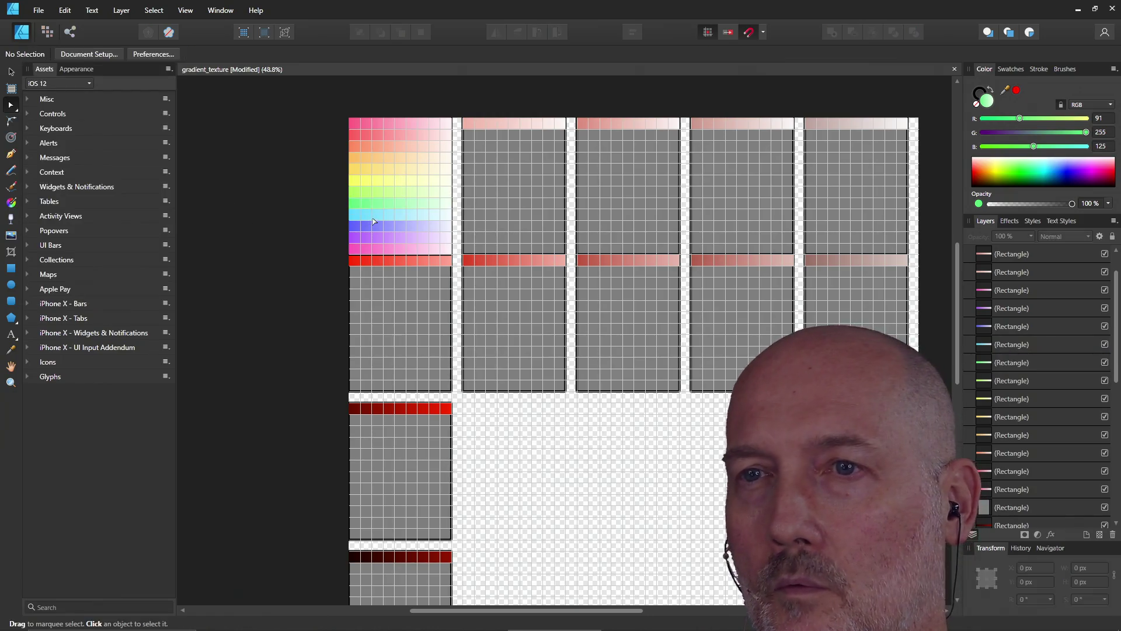
pyautogui.click(374, 214)
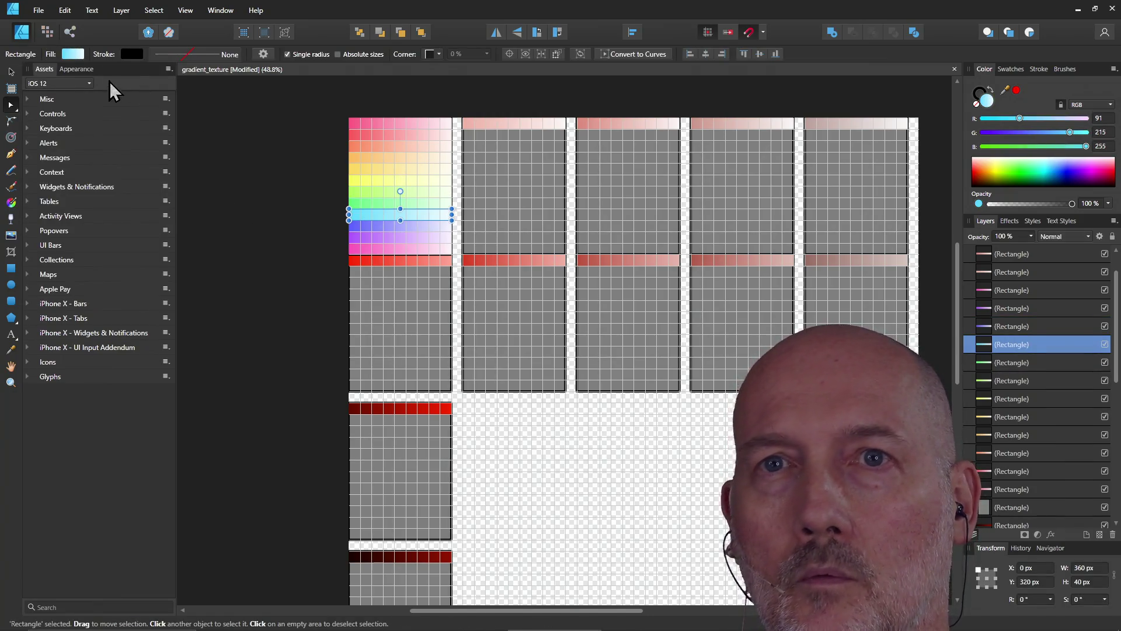
# - Confirm the light-blue strip's gradient runs from hue 194 to a pale tint
pyautogui.click(73, 54)
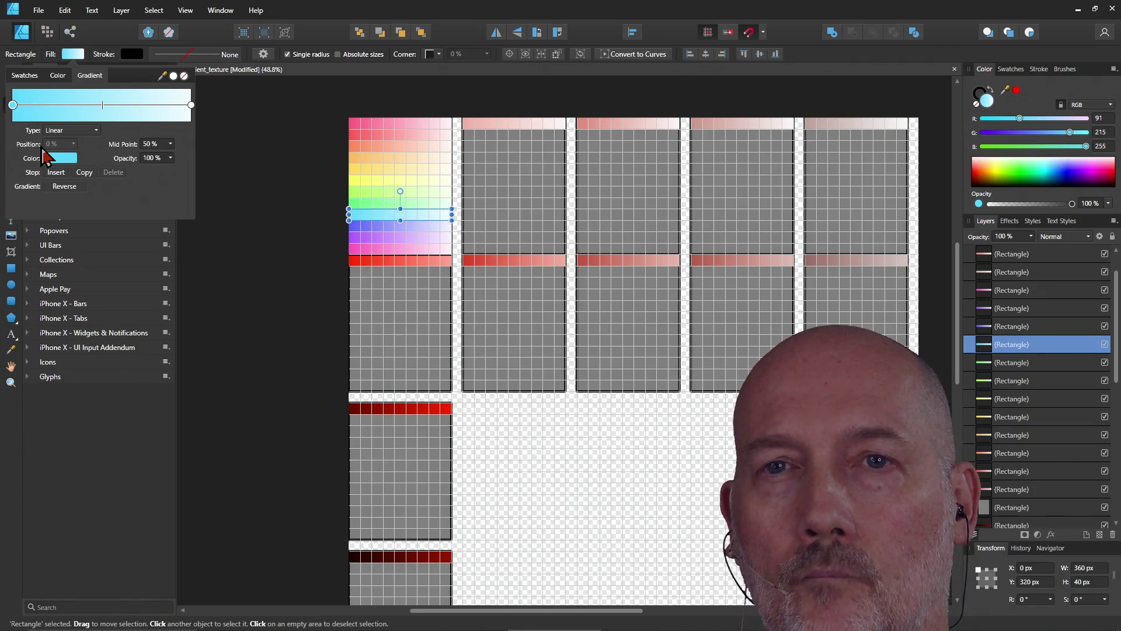
pyautogui.click(59, 159)
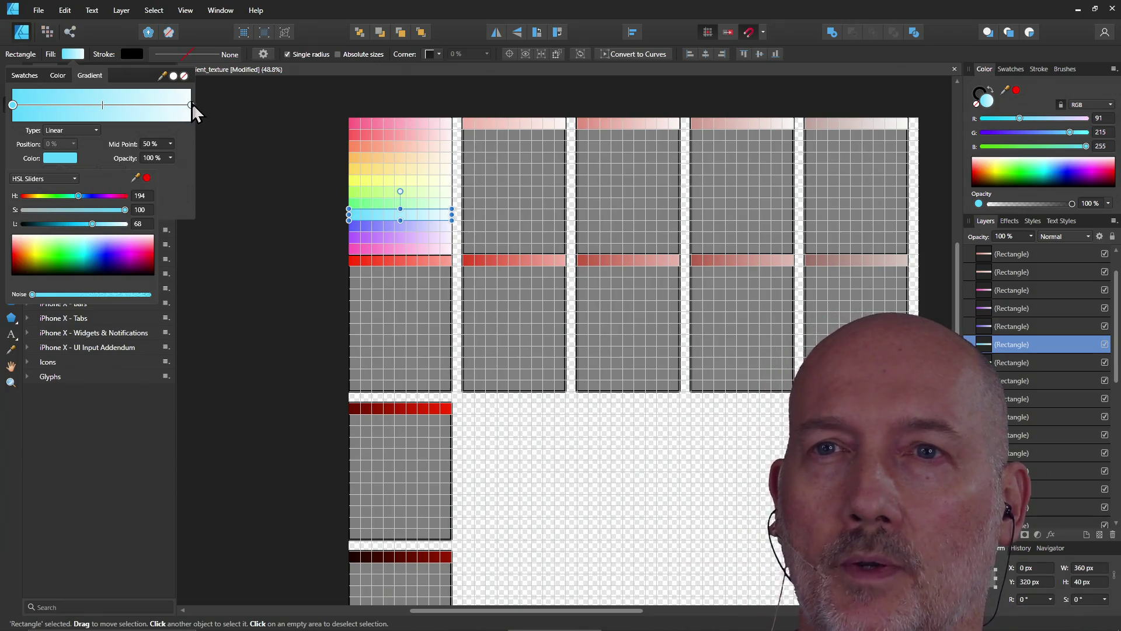
pyautogui.click(191, 105)
pyautogui.click(52, 161)
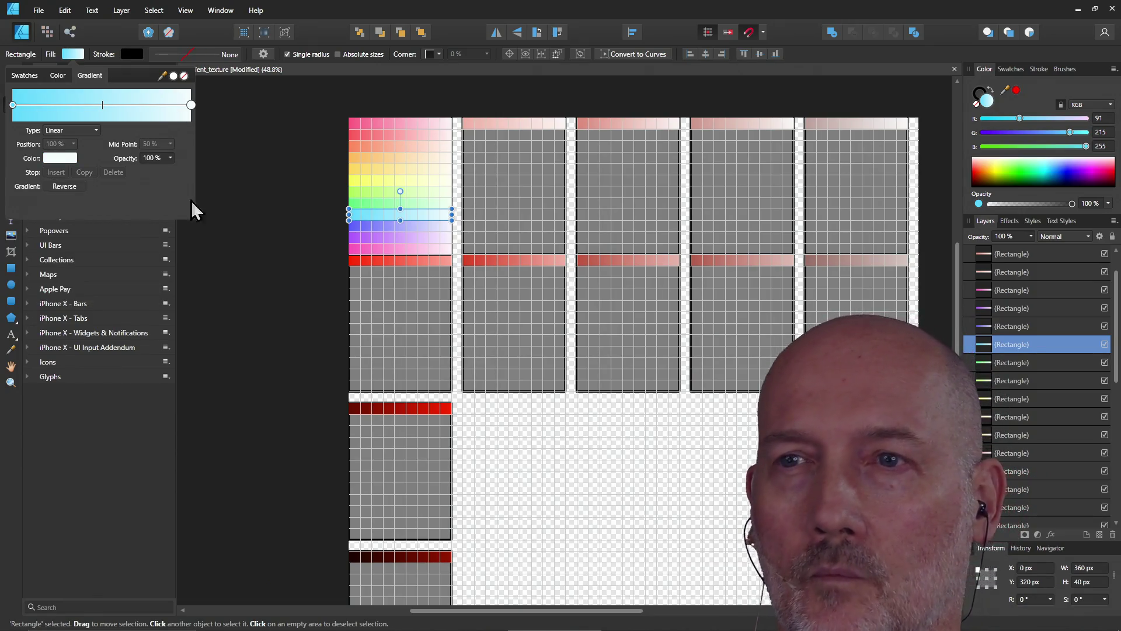
# - Inspect the saturated and pale stop colours of the blue and purple strips' gradients
pyautogui.click(382, 233)
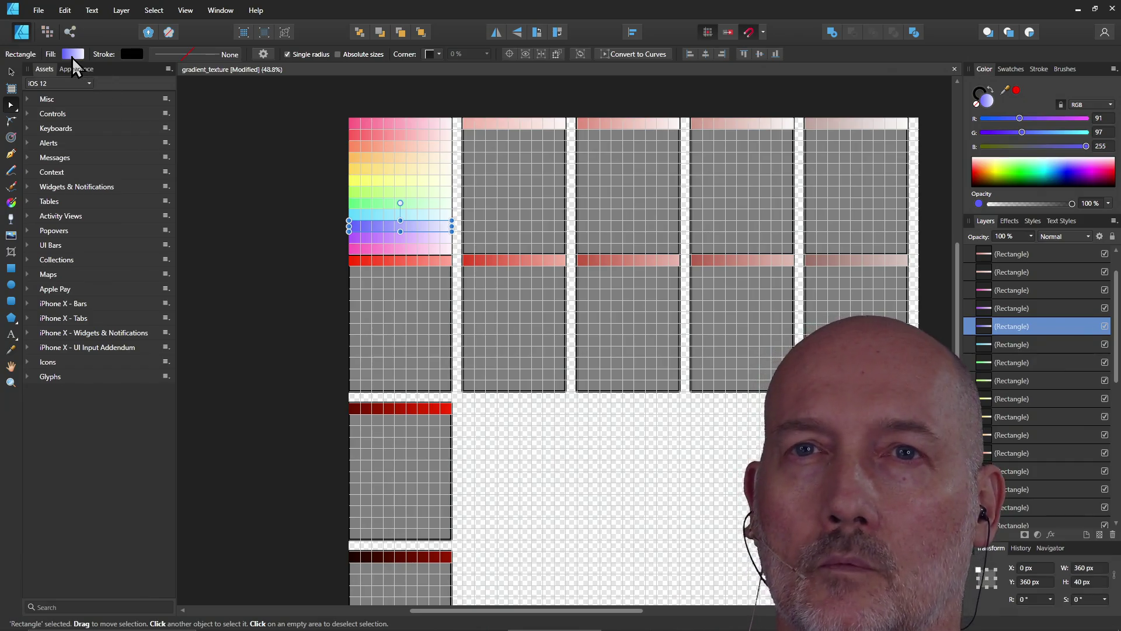
pyautogui.click(72, 54)
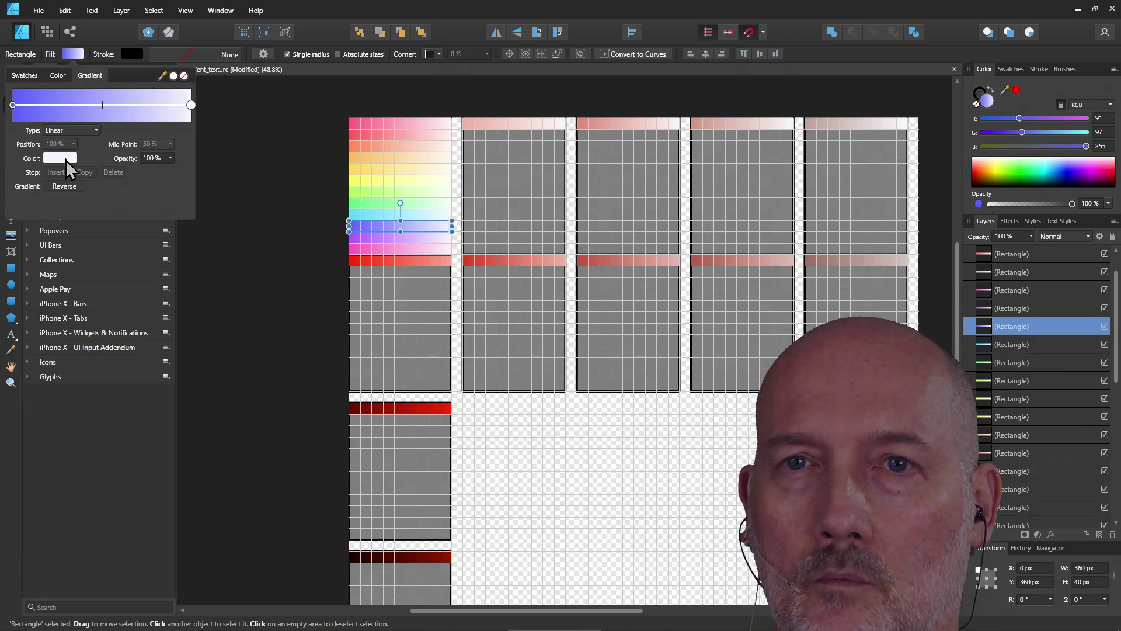
pyautogui.click(13, 106)
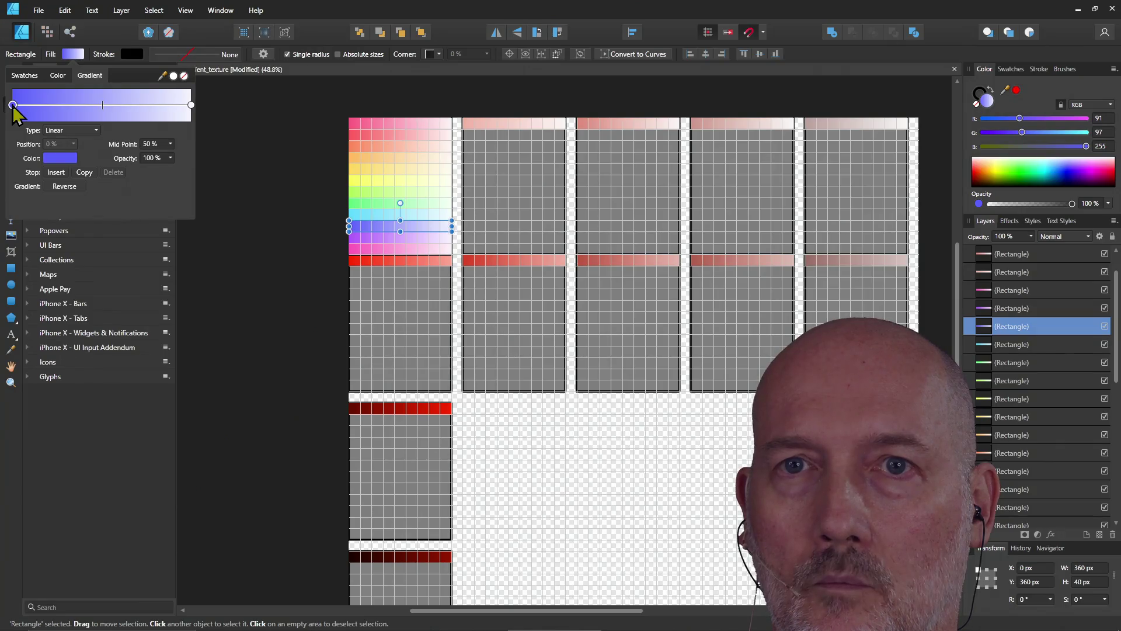
pyautogui.click(59, 160)
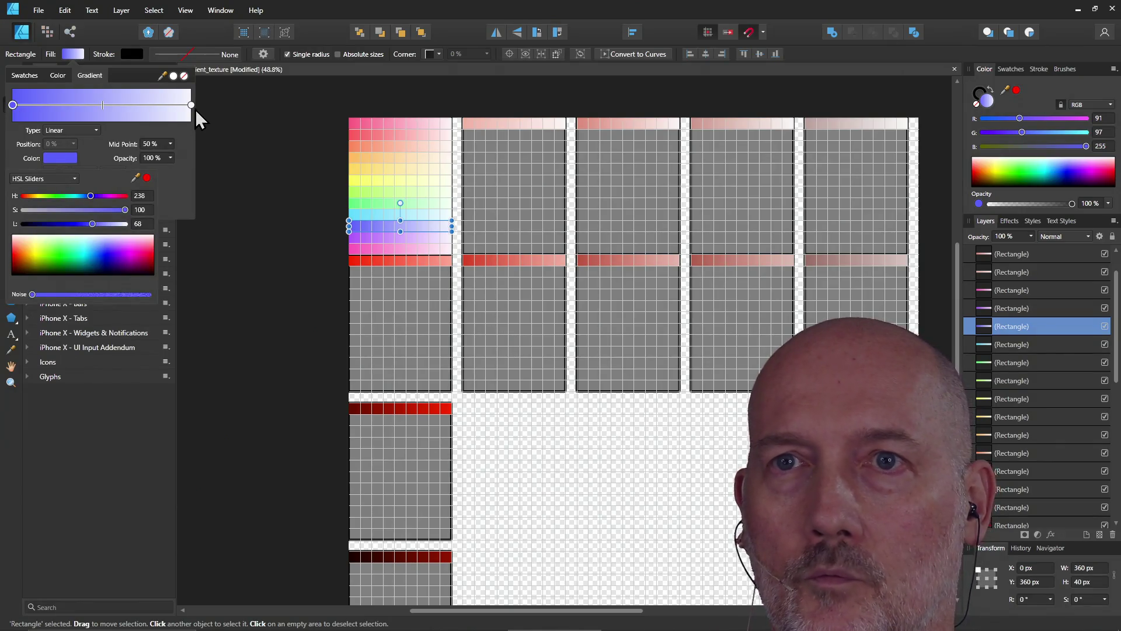
pyautogui.click(191, 105)
pyautogui.click(55, 158)
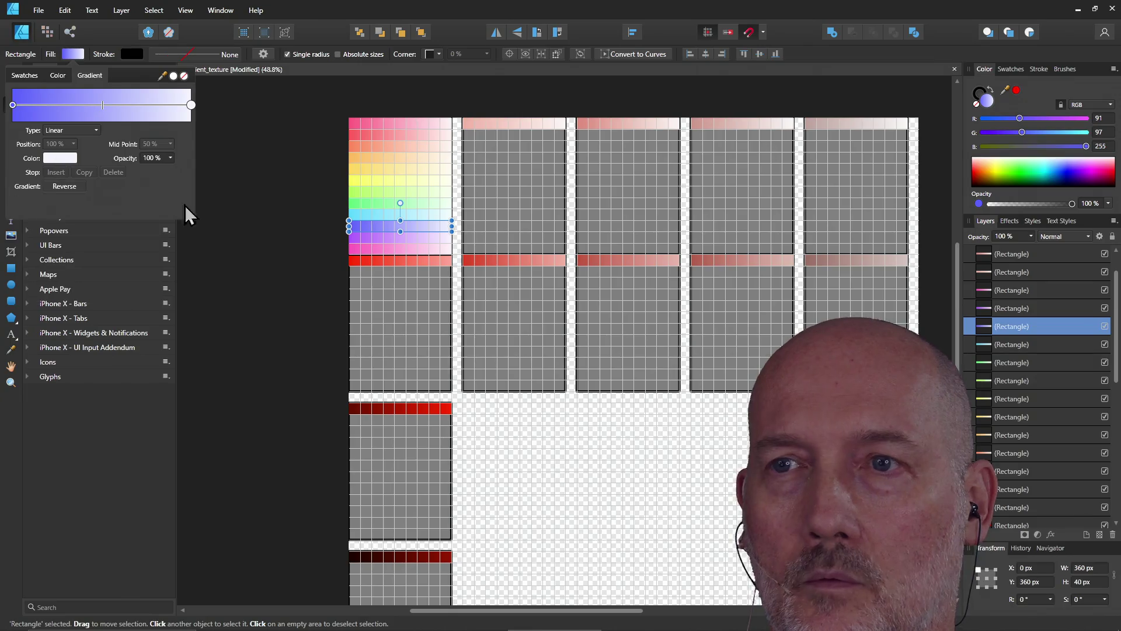
pyautogui.click(384, 239)
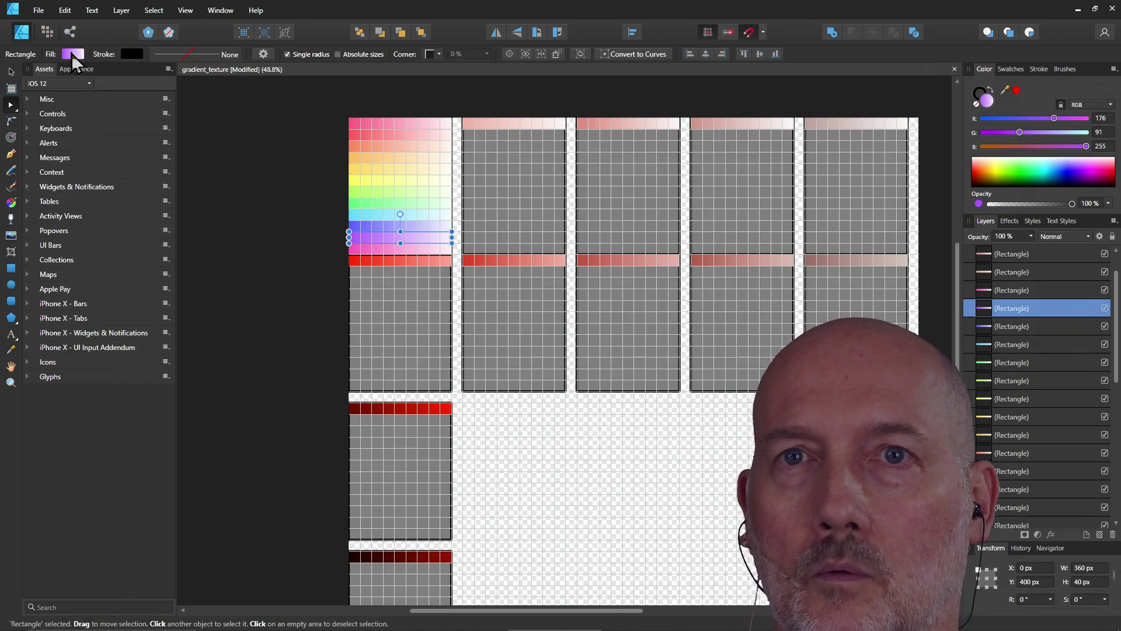
pyautogui.click(71, 57)
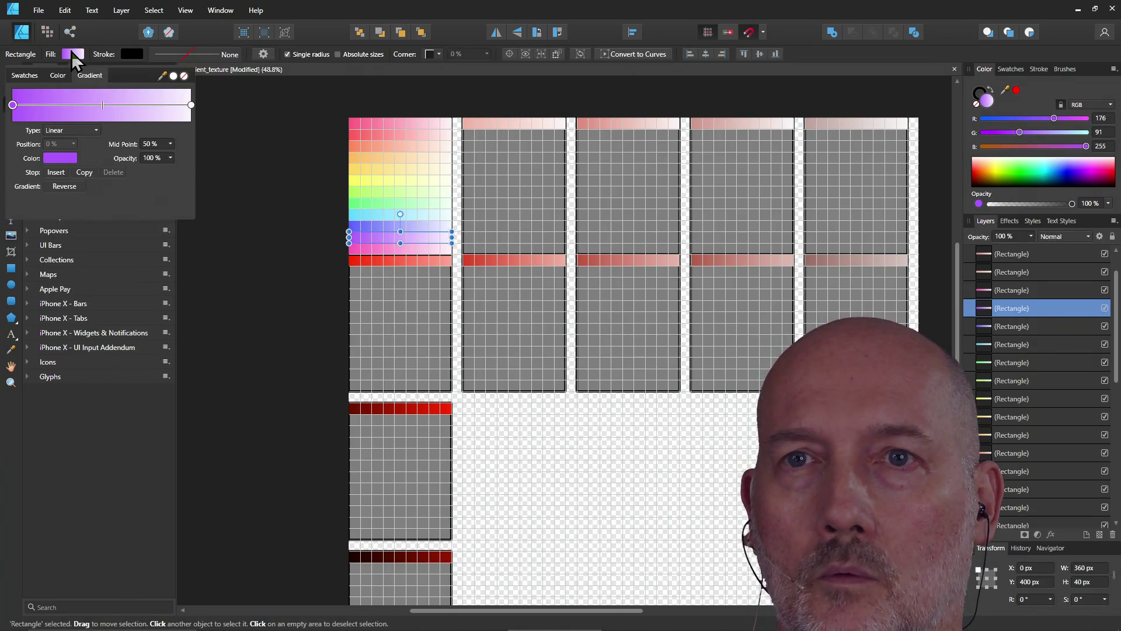
pyautogui.click(58, 157)
pyautogui.click(192, 104)
pyautogui.click(62, 157)
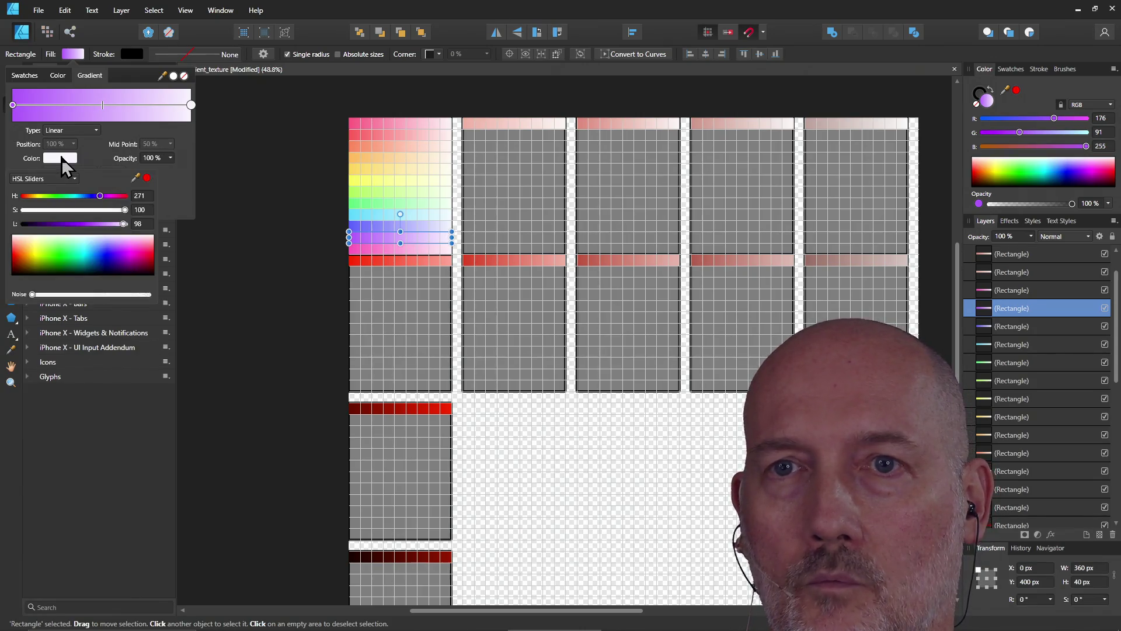
pyautogui.click(315, 238)
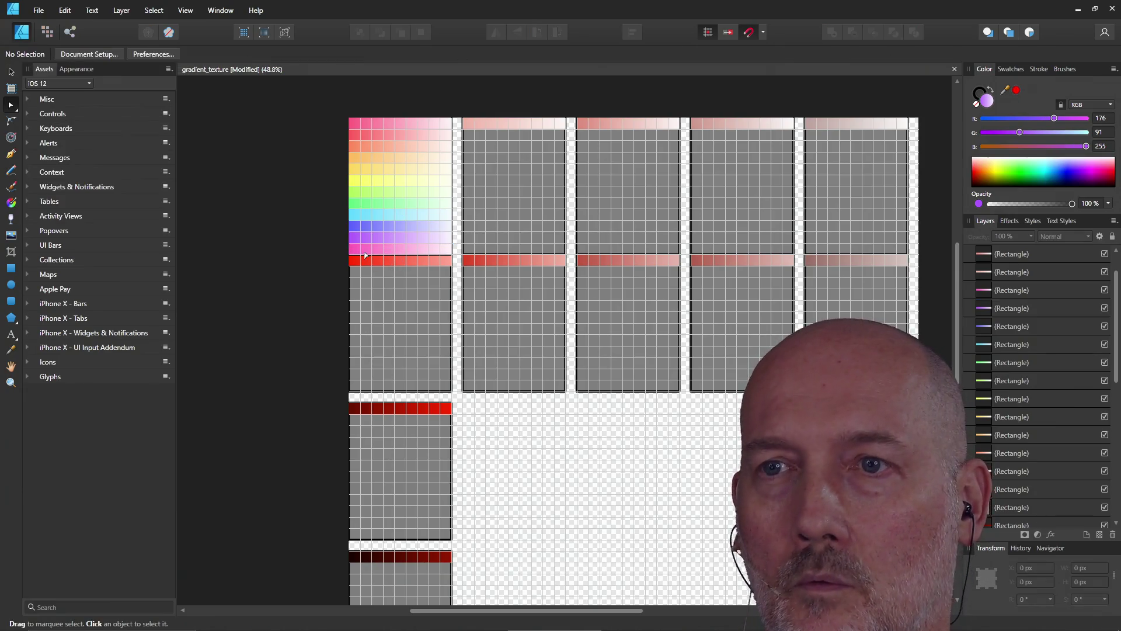
# - Set the pink strip's right gradient stop to a near-white tint of hue 325
pyautogui.click(366, 255)
pyautogui.click(73, 53)
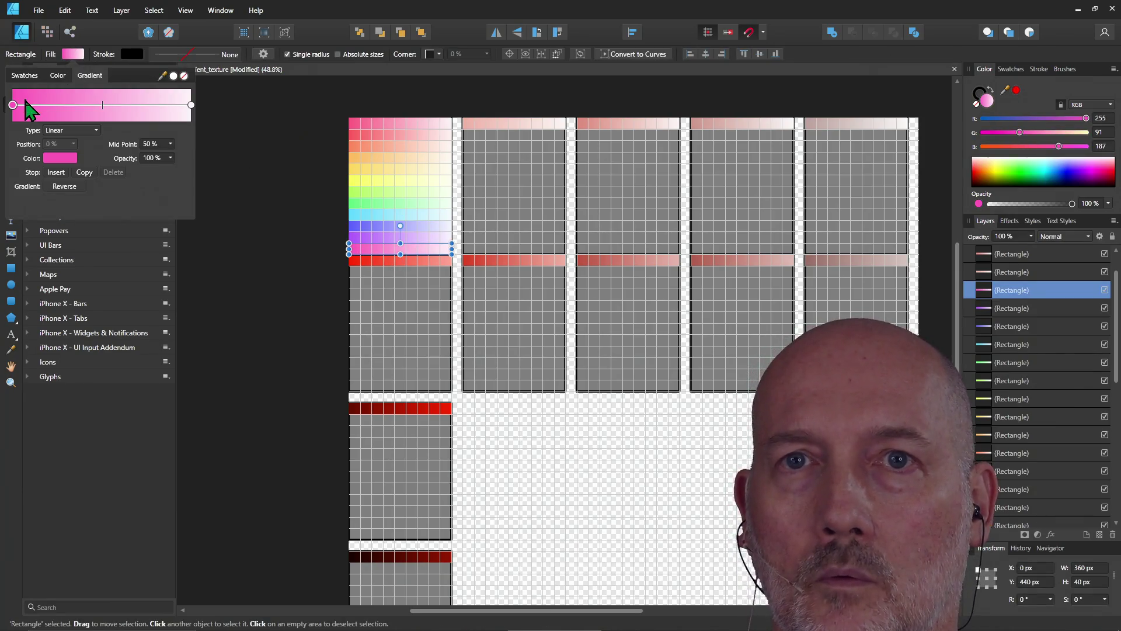
pyautogui.click(54, 160)
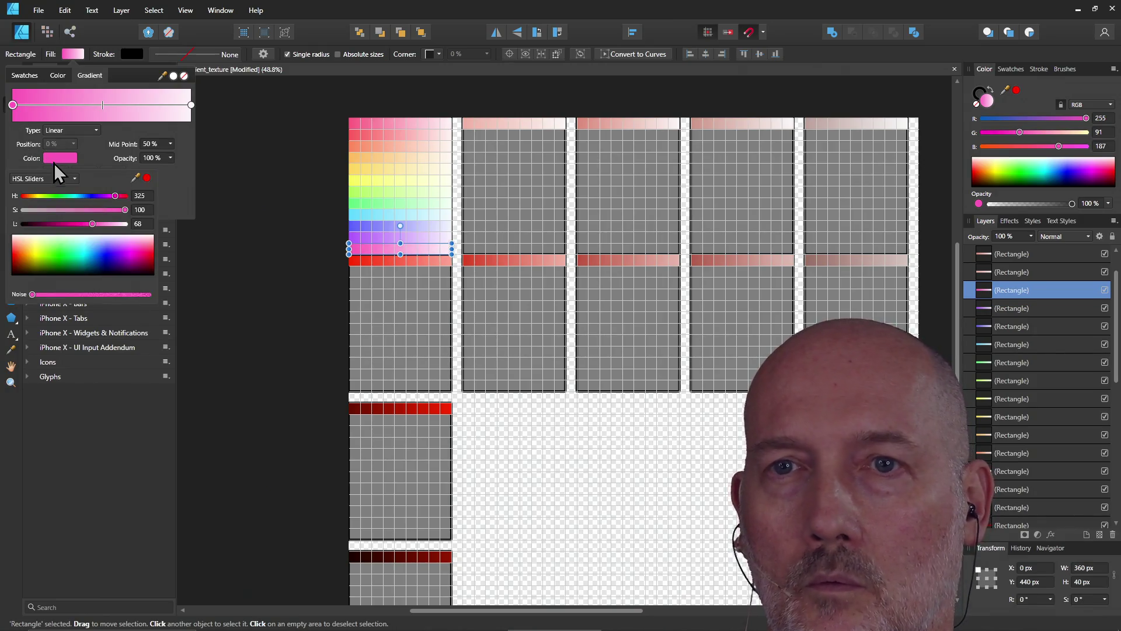
pyautogui.click(192, 106)
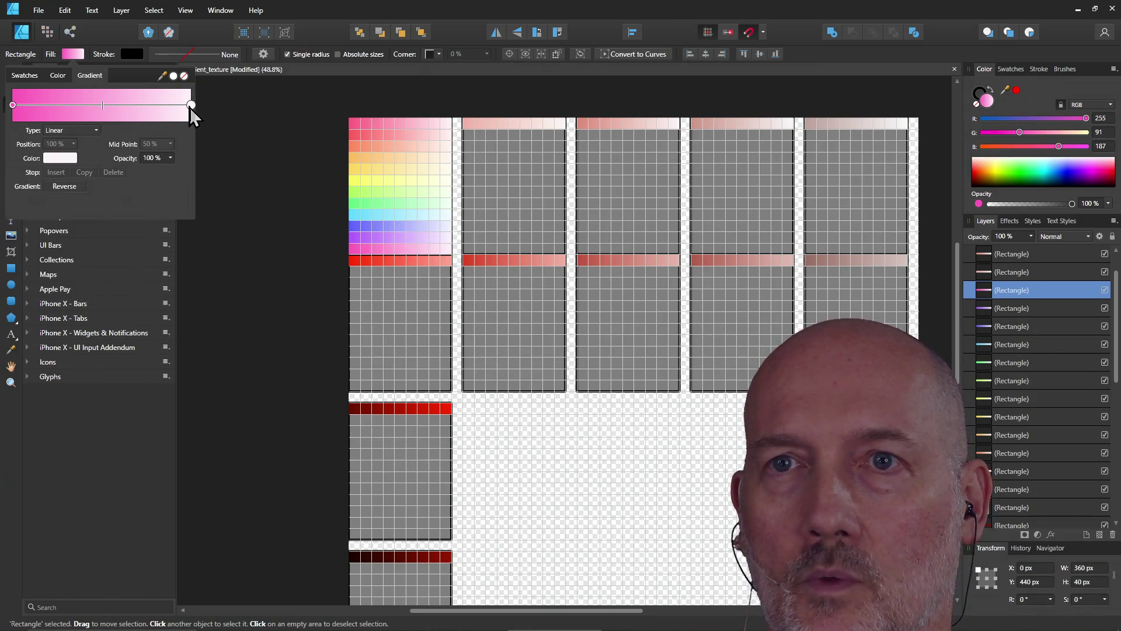
pyautogui.click(59, 161)
pyautogui.click(275, 237)
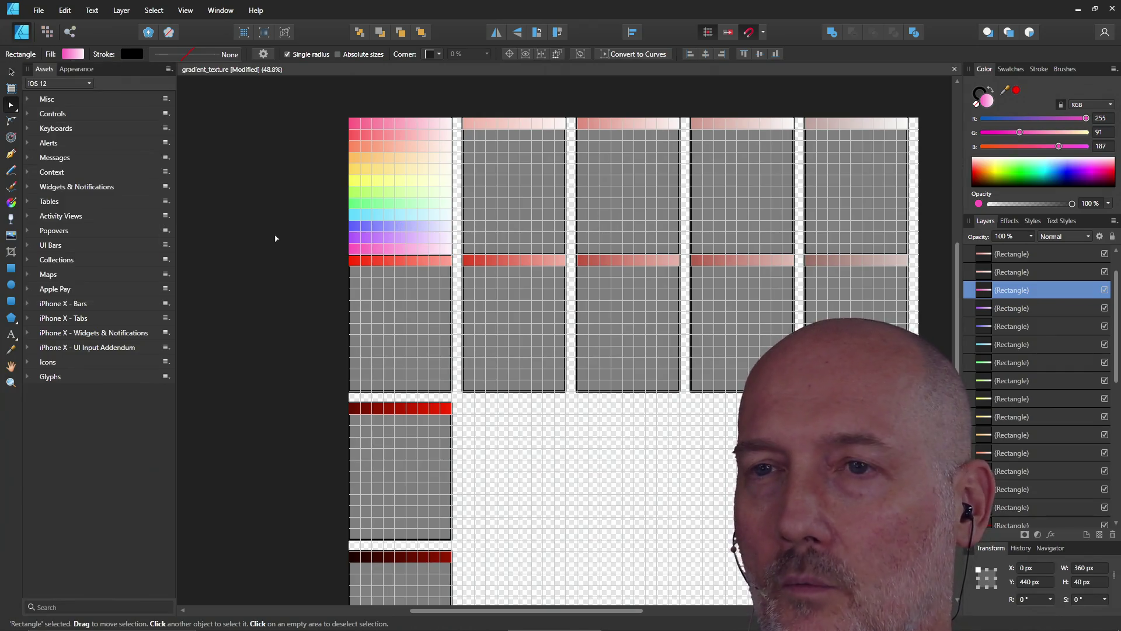
# - Save the document, then try selecting the top and bottom pink strips together
pyautogui.hotkey('ctrl', 's')
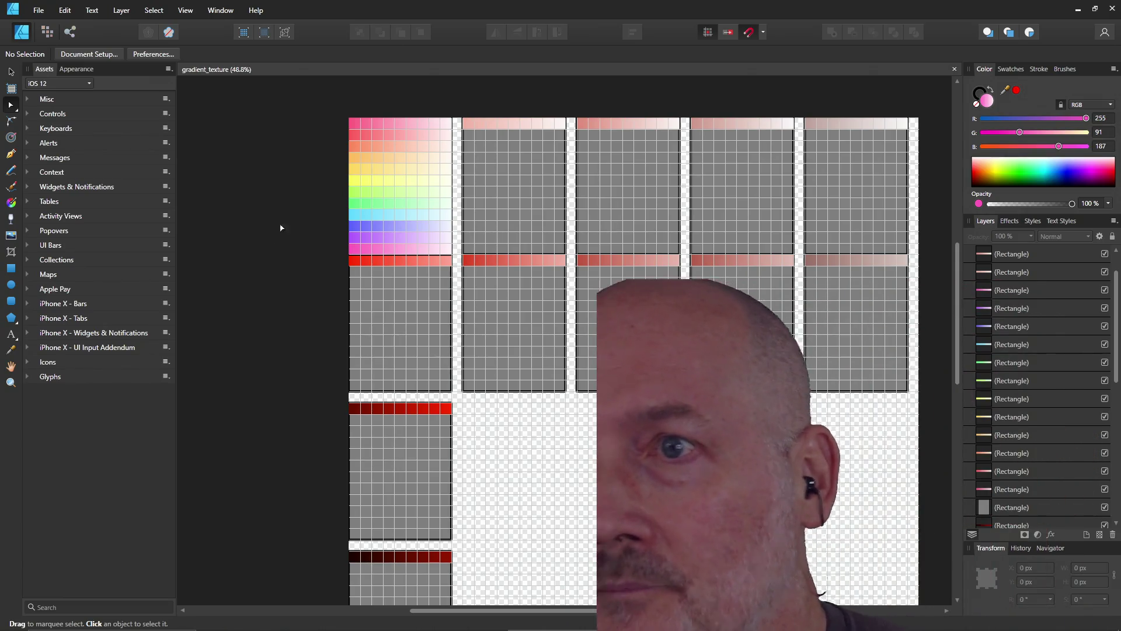
pyautogui.click(408, 146)
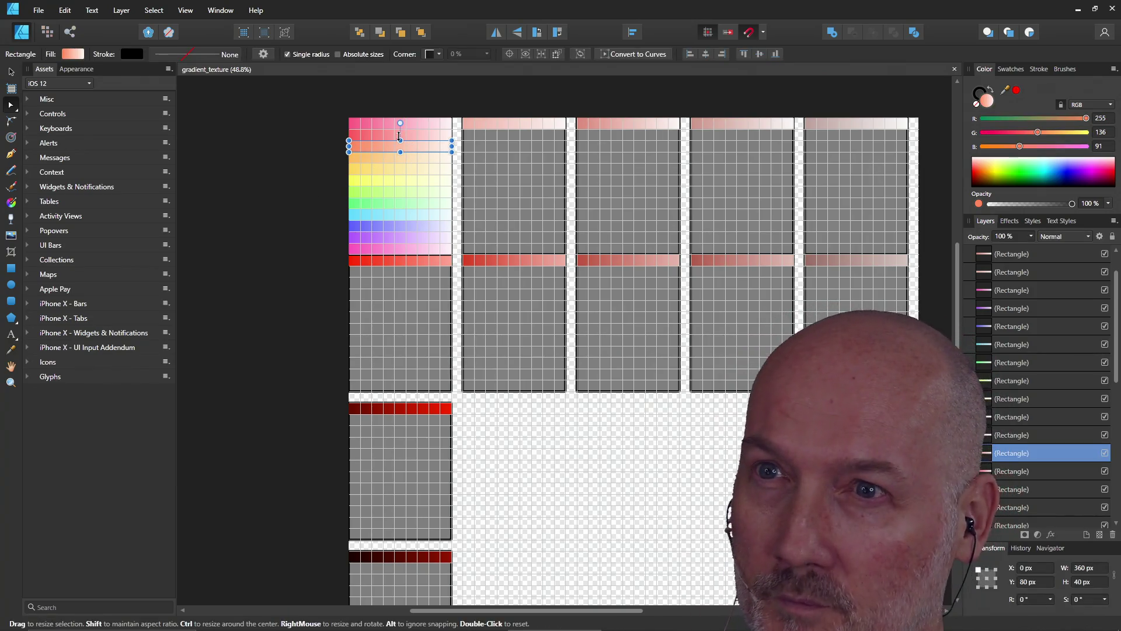
pyautogui.click(386, 134)
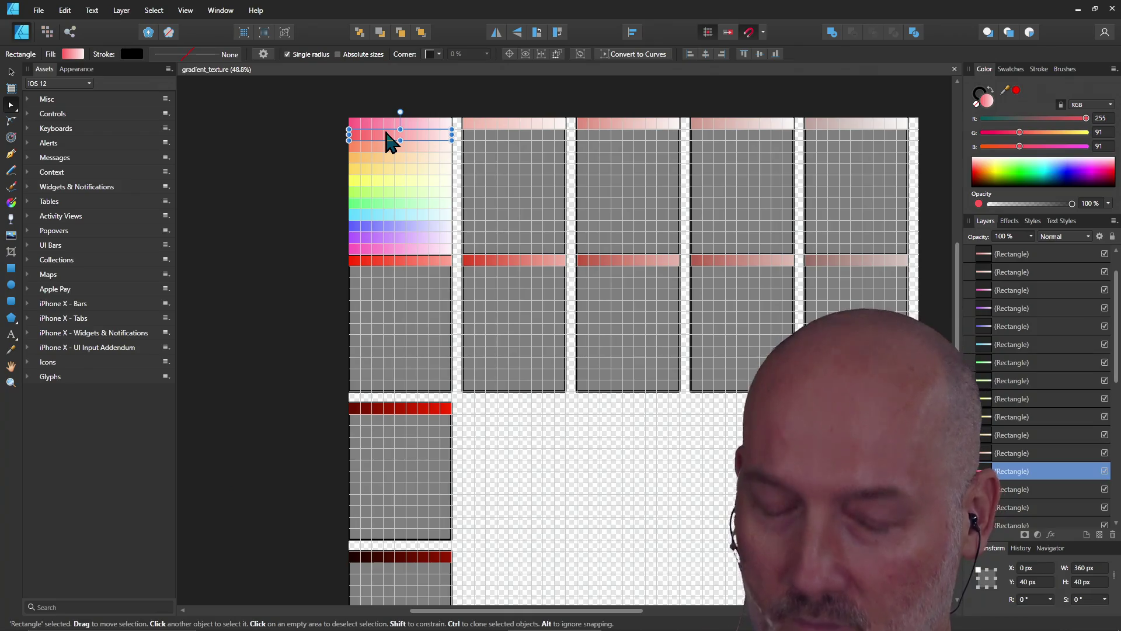
pyautogui.keyDown('shift'); pyautogui.click(397, 253); pyautogui.keyUp('shift')
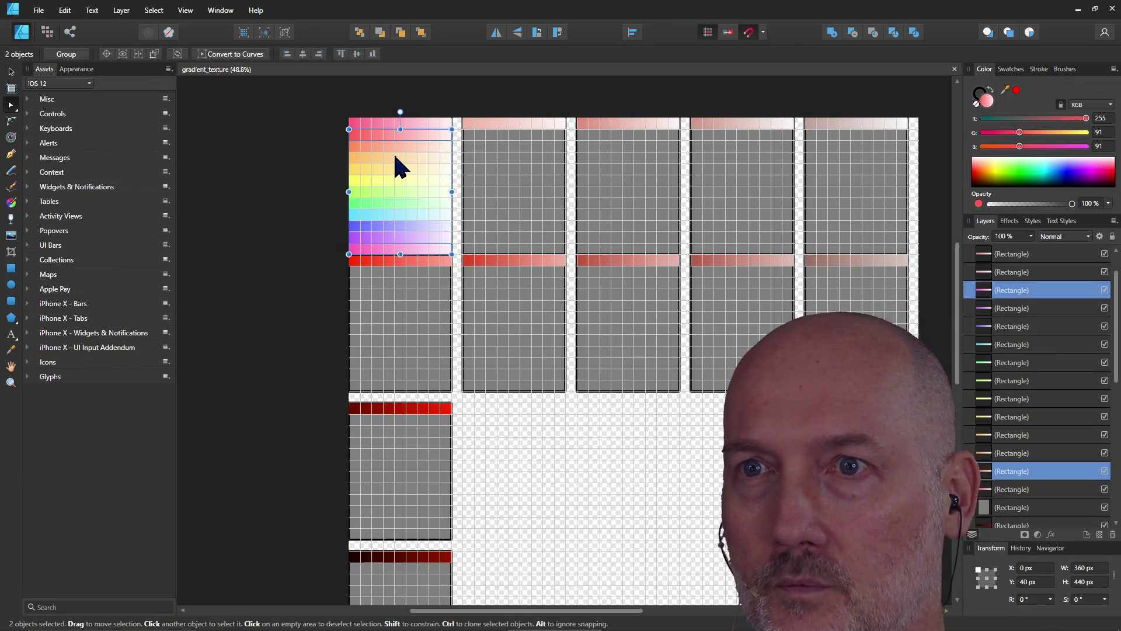
pyautogui.click(247, 162)
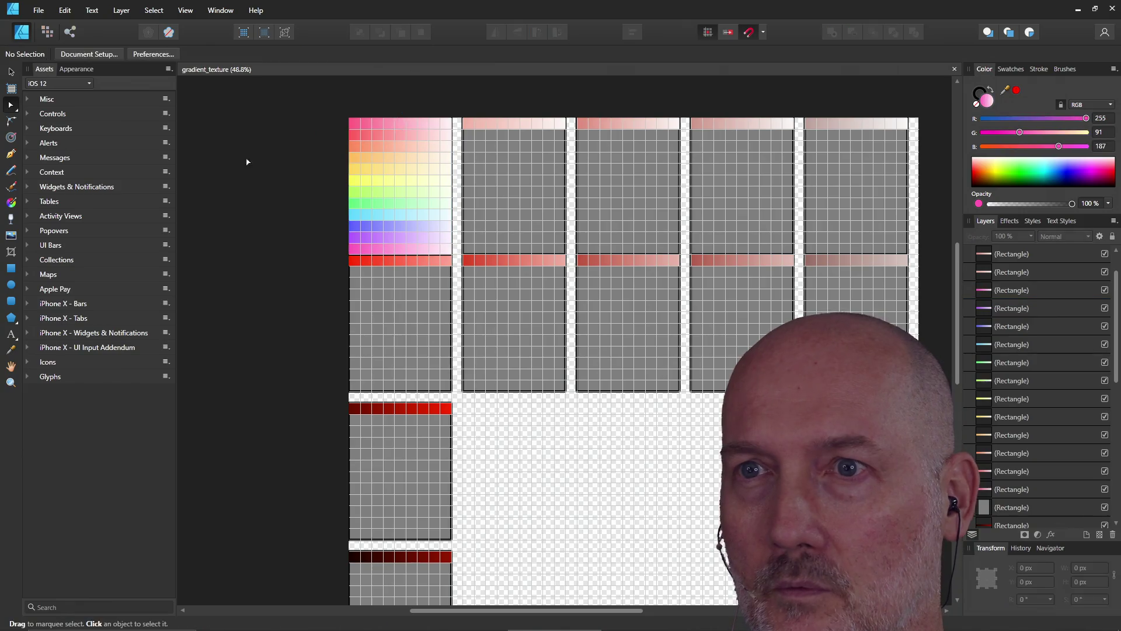
# - Select the top strip and add the hue strips below it, down to purple
pyautogui.click(372, 136)
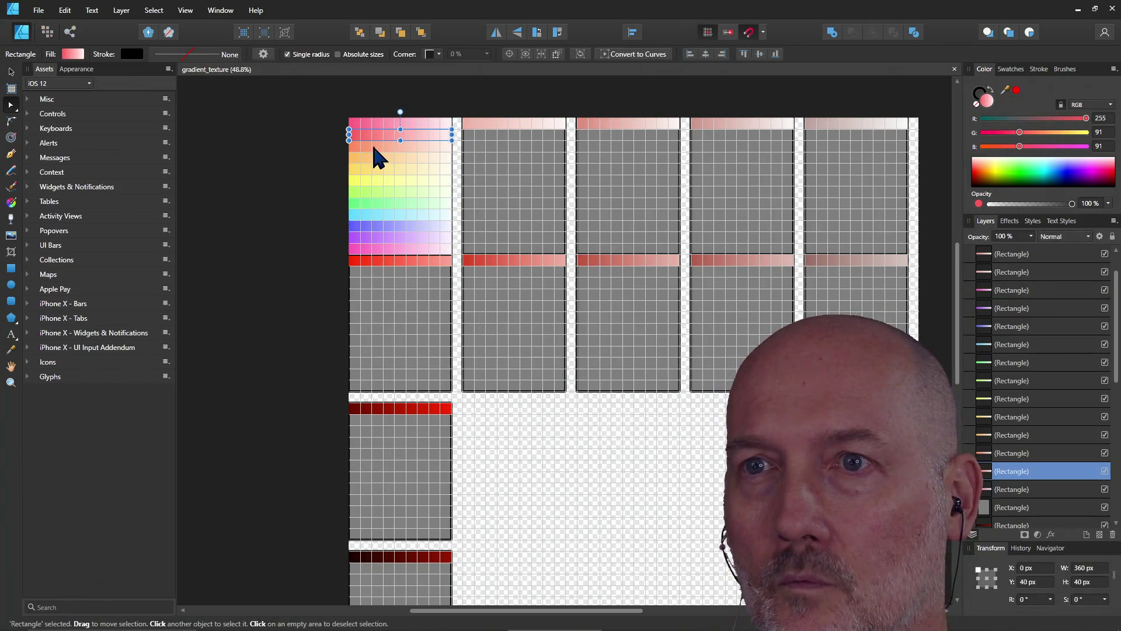
pyautogui.keyDown('shift'); pyautogui.click(375, 147); pyautogui.keyUp('shift')
pyautogui.keyDown('shift'); pyautogui.click(375, 158); pyautogui.keyUp('shift')
pyautogui.keyDown('shift'); pyautogui.click(375, 181); pyautogui.keyUp('shift')
pyautogui.keyDown('shift'); pyautogui.click(375, 192); pyautogui.keyUp('shift')
pyautogui.keyDown('shift'); pyautogui.click(374, 213); pyautogui.keyUp('shift')
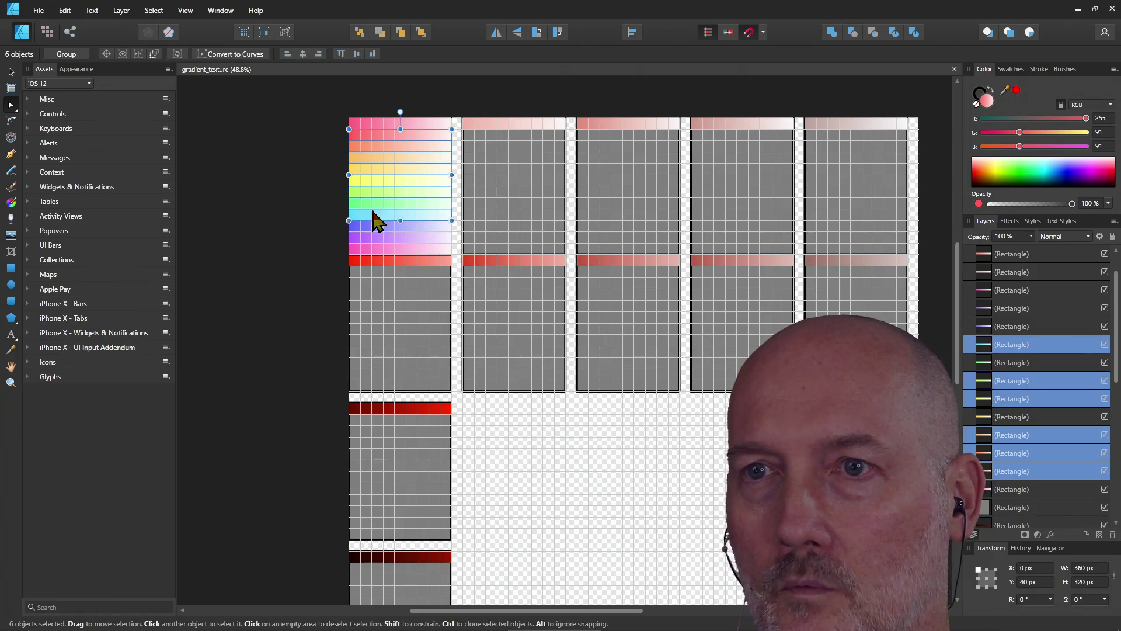
pyautogui.keyDown('shift'); pyautogui.click(374, 205); pyautogui.keyUp('shift')
pyautogui.keyDown('shift'); pyautogui.click(374, 234); pyautogui.keyUp('shift')
# - Refine the strip selection: add pink, purple and blue, and drop orange
pyautogui.keyDown('shift'); pyautogui.click(375, 235); pyautogui.keyUp('shift')
pyautogui.keyDown('shift'); pyautogui.click(375, 253); pyautogui.keyUp('shift')
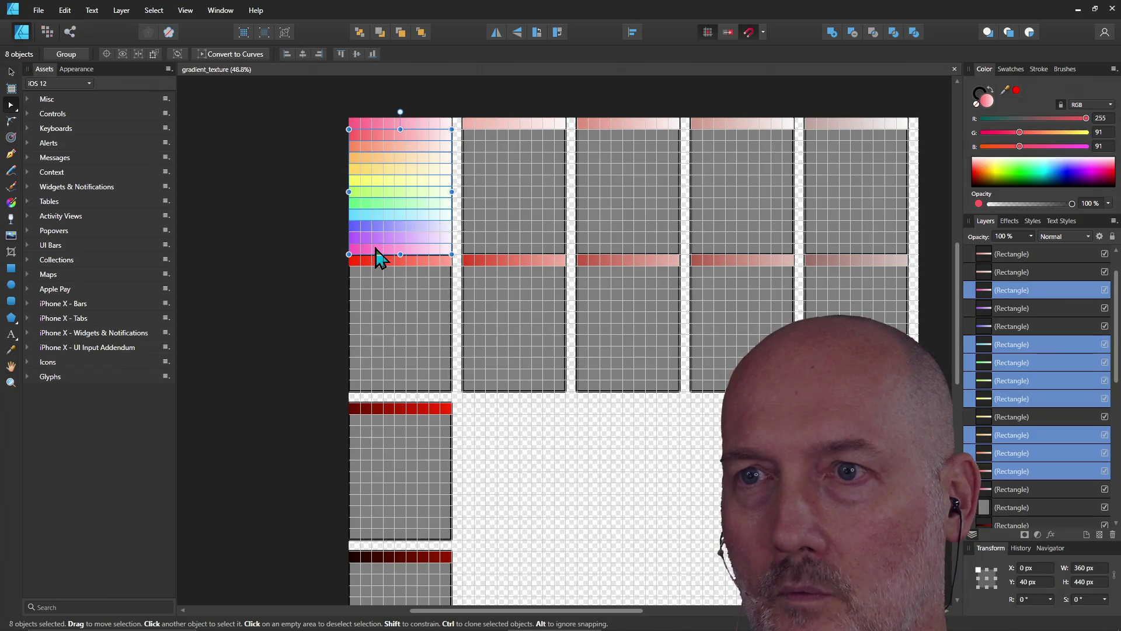
pyautogui.keyDown('shift'); pyautogui.click(375, 236); pyautogui.keyUp('shift')
pyautogui.keyDown('shift'); pyautogui.click(375, 228); pyautogui.keyUp('shift')
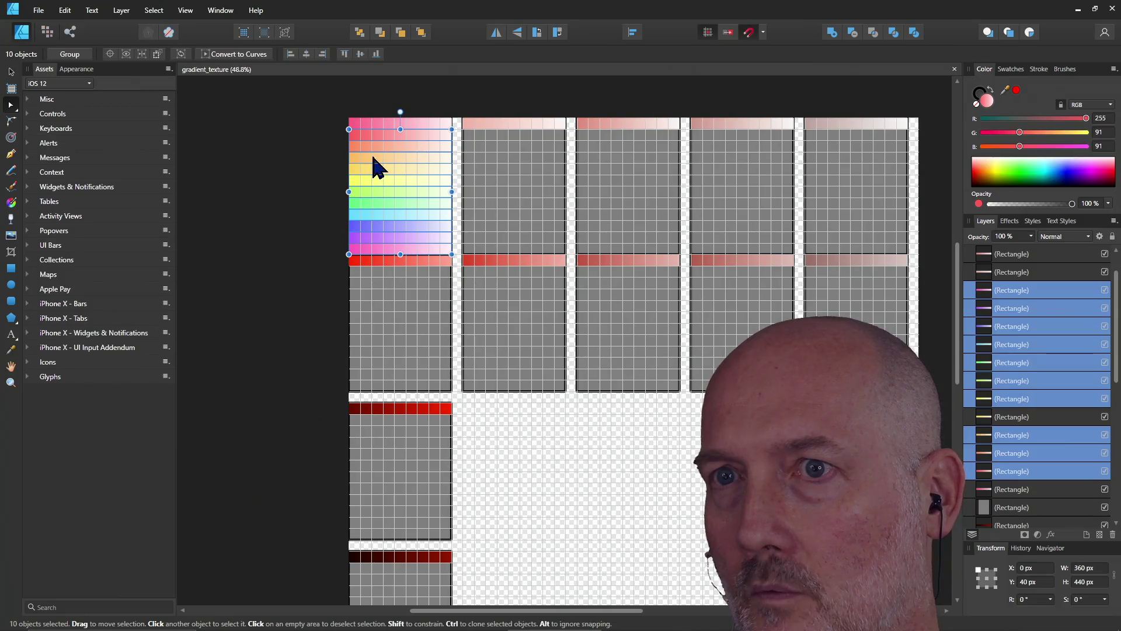
pyautogui.keyDown('shift'); pyautogui.click(378, 167); pyautogui.keyUp('shift')
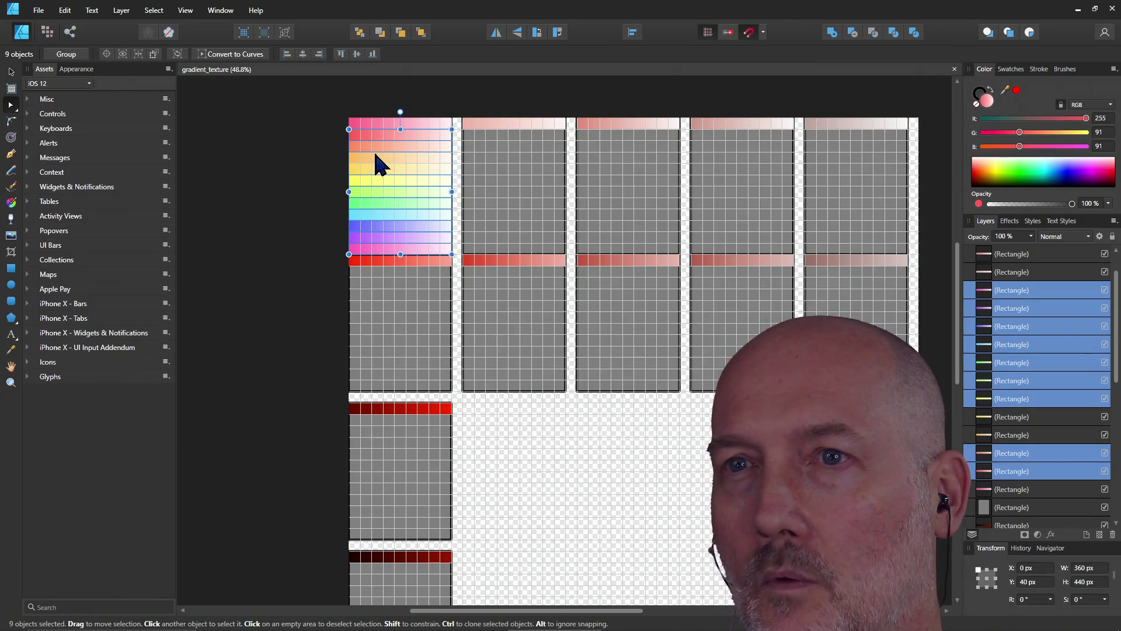
# - Reselect the top pink strip, add strips two through eight, plus the green and blue layers
pyautogui.click(300, 138)
pyautogui.click(364, 139)
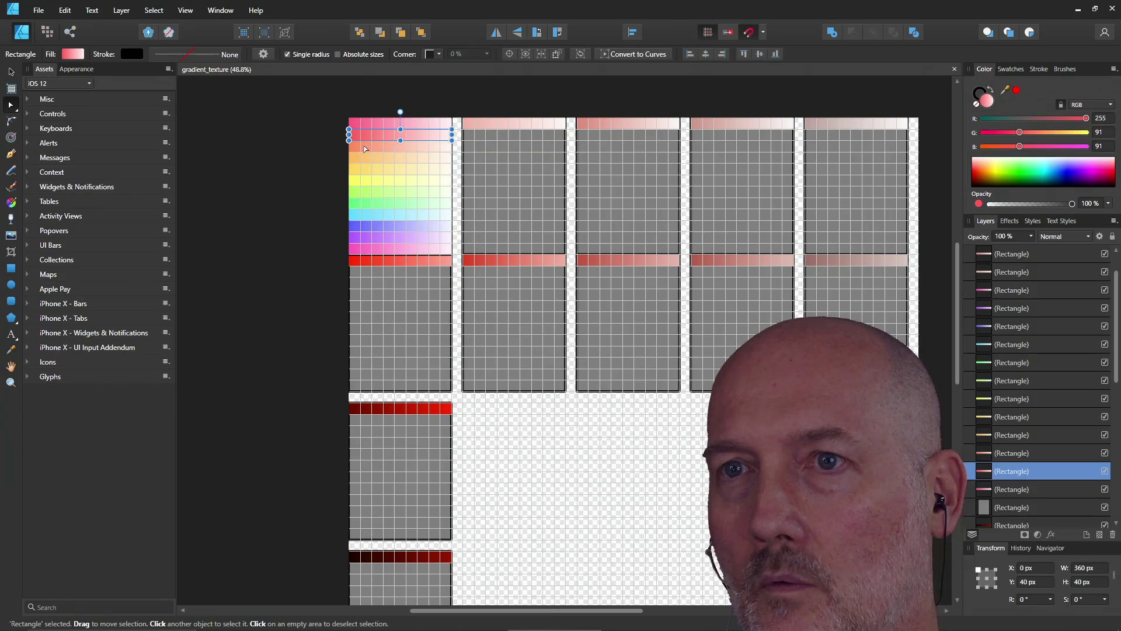
pyautogui.keyDown('shift'); pyautogui.click(365, 146); pyautogui.keyUp('shift')
pyautogui.keyDown('shift'); pyautogui.click(367, 169); pyautogui.keyUp('shift')
pyautogui.keyDown('shift'); pyautogui.click(366, 159); pyautogui.keyUp('shift')
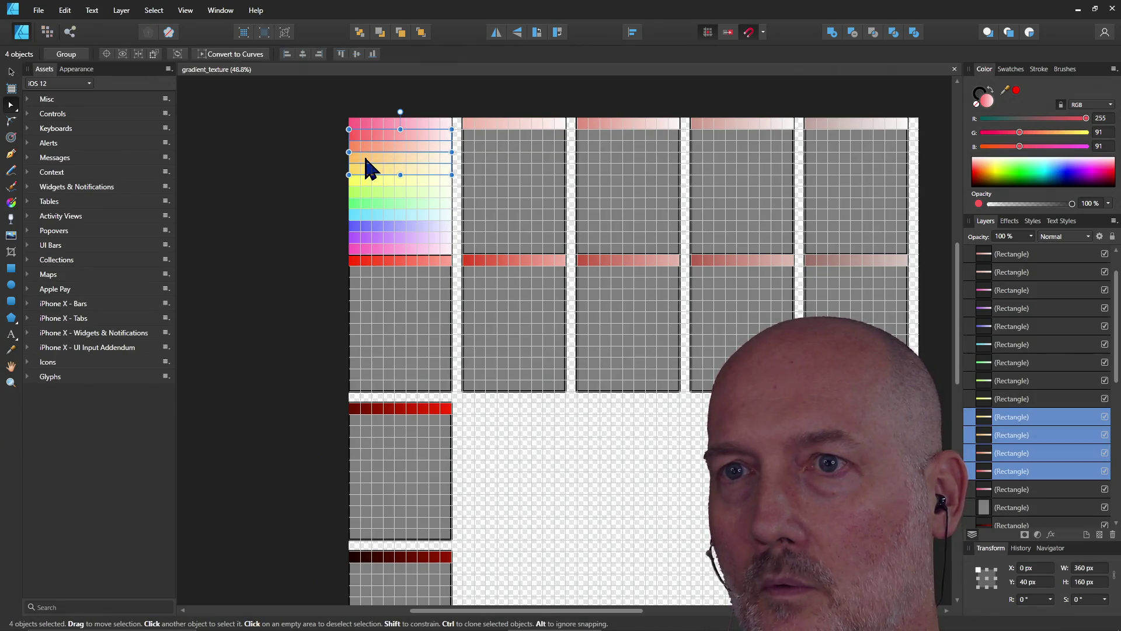
pyautogui.keyDown('shift'); pyautogui.click(366, 181); pyautogui.keyUp('shift')
pyautogui.keyDown('shift'); pyautogui.click(367, 193); pyautogui.keyUp('shift')
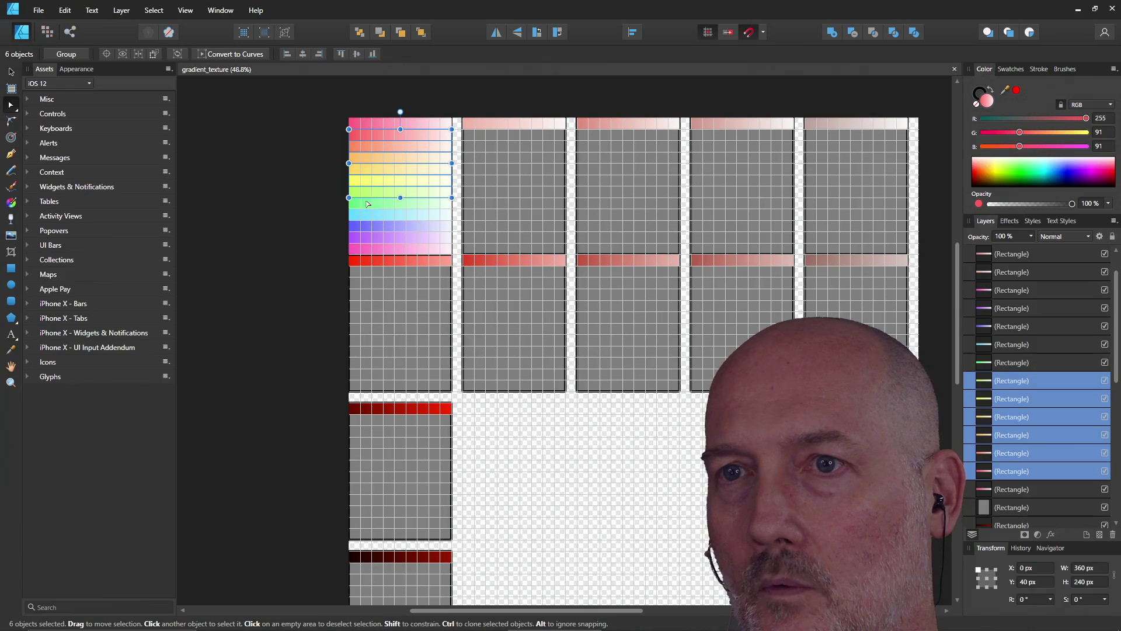
pyautogui.keyDown('shift'); pyautogui.click(370, 215); pyautogui.keyUp('shift')
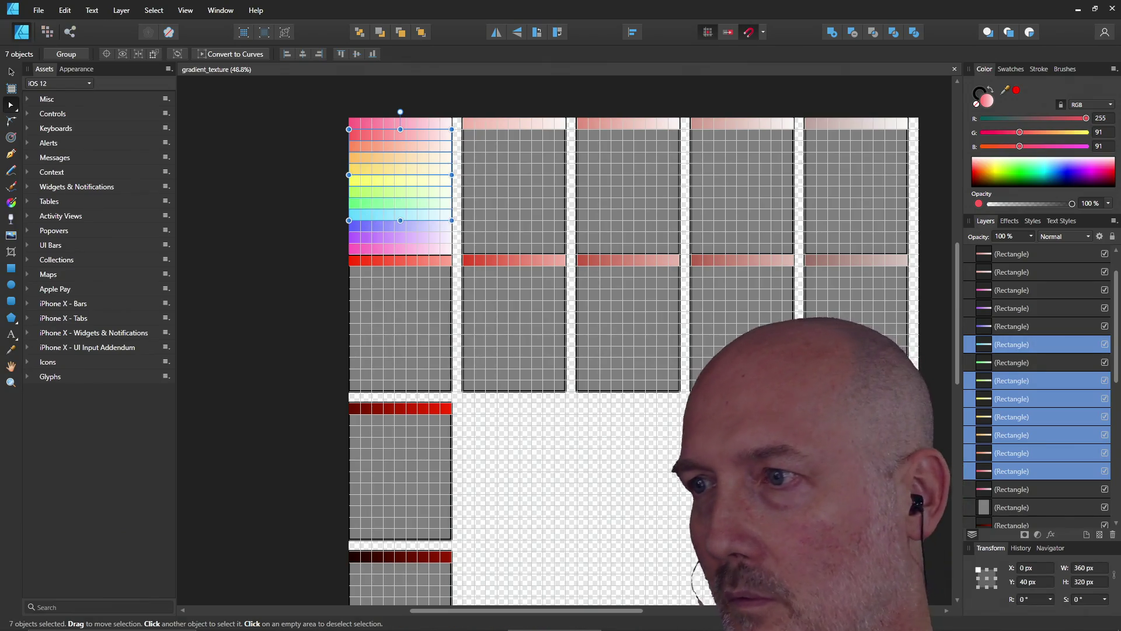
pyautogui.click(1029, 362)
pyautogui.keyDown('shift'); pyautogui.click(1029, 347); pyautogui.keyUp('shift')
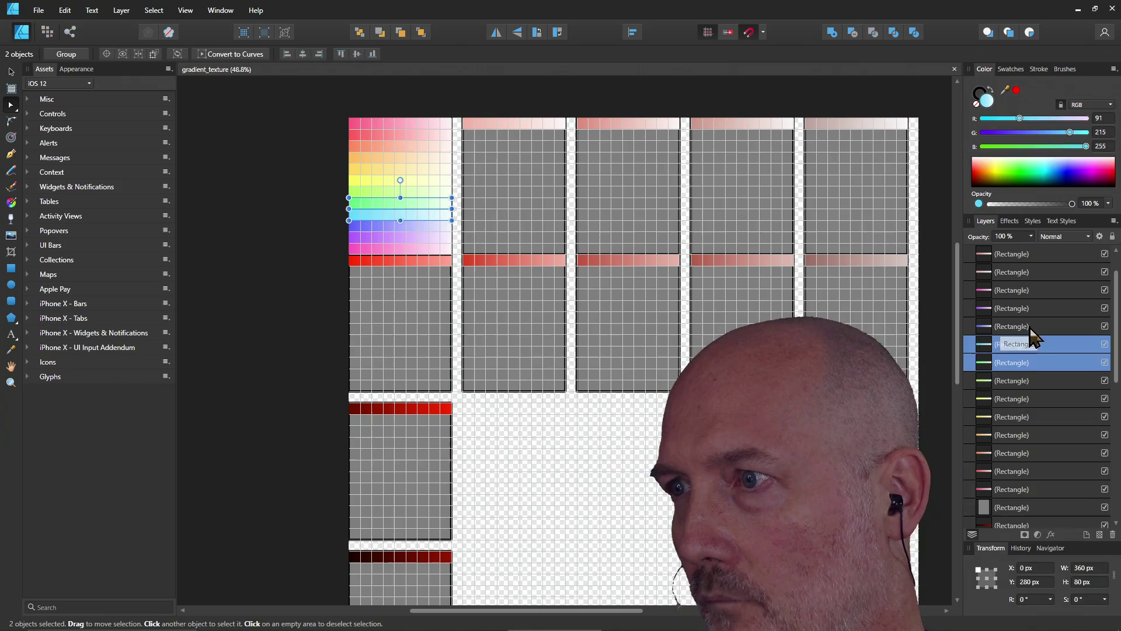
# - Select the blue-purple strip, then work through the top strip layers in the Layers panel
pyautogui.click(1031, 328)
pyautogui.scroll(1, 1038, 282)
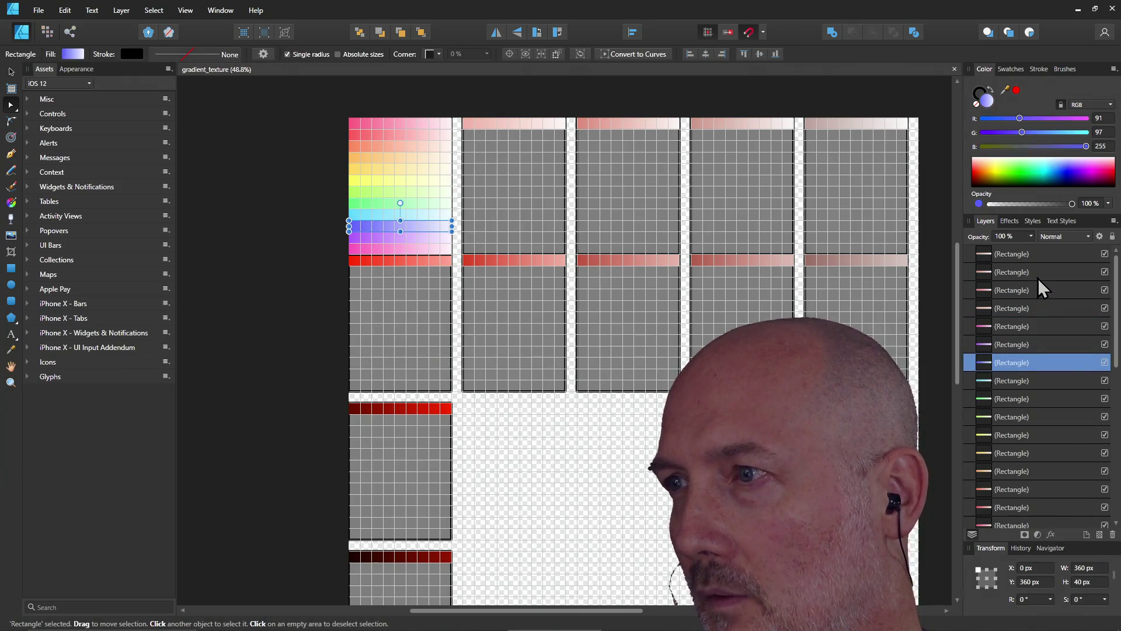
pyautogui.click(1038, 260)
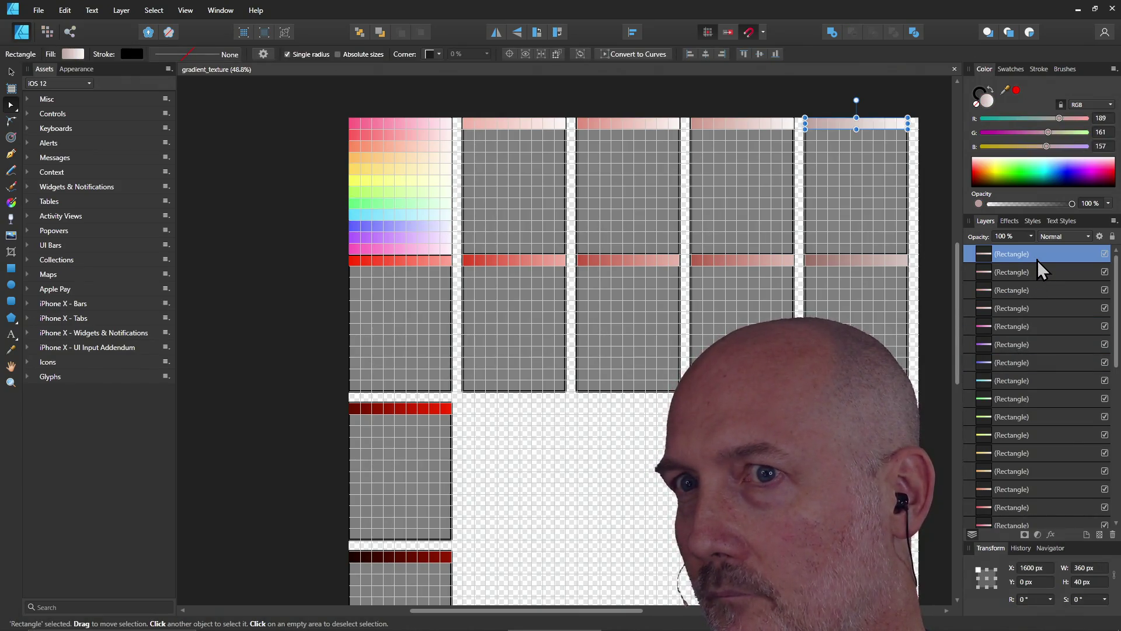
pyautogui.doubleClick(1037, 257)
pyautogui.click(992, 272)
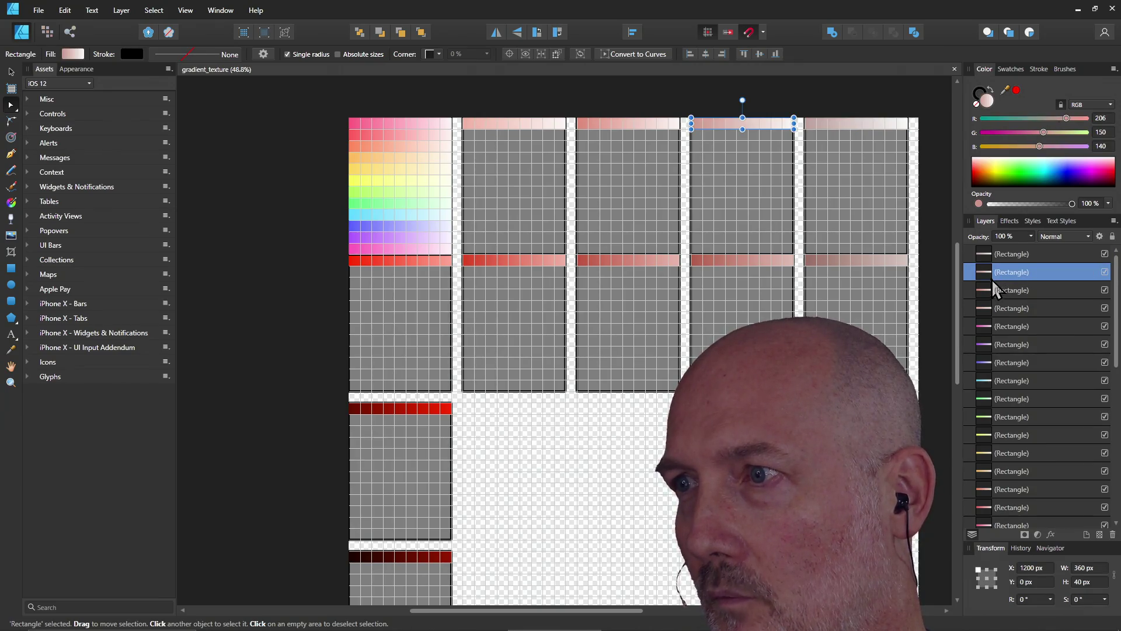
pyautogui.click(990, 295)
# - Select the pink strip's layer and extend the selection down to the orange strip
pyautogui.click(992, 325)
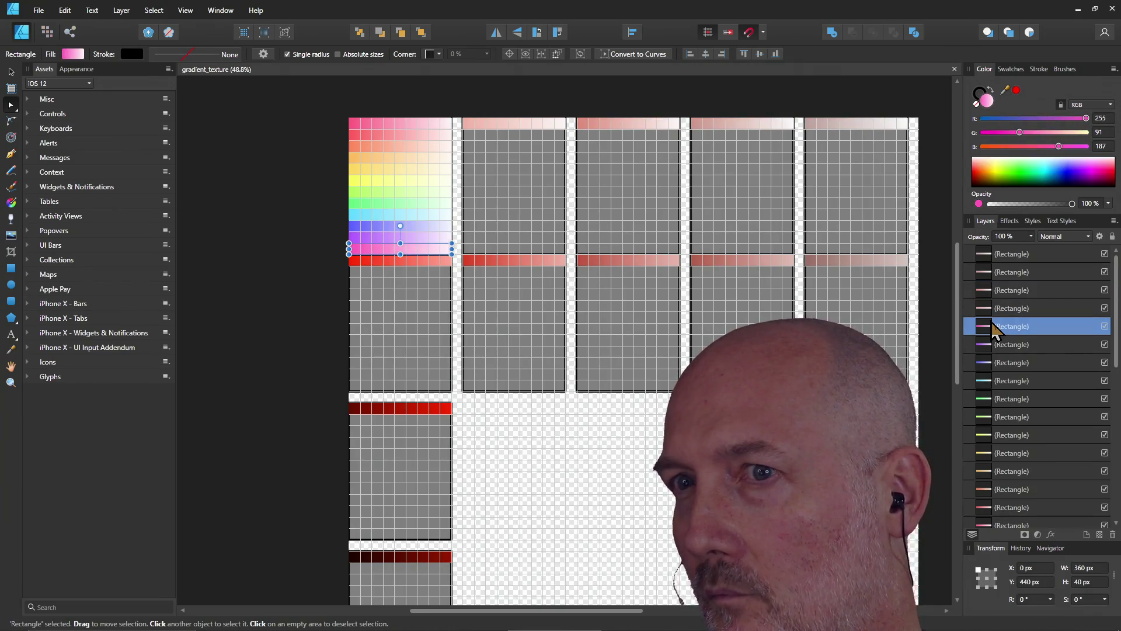
pyautogui.keyDown('shift'); pyautogui.click(989, 346); pyautogui.keyUp('shift')
pyautogui.keyDown('shift'); pyautogui.click(987, 362); pyautogui.keyUp('shift')
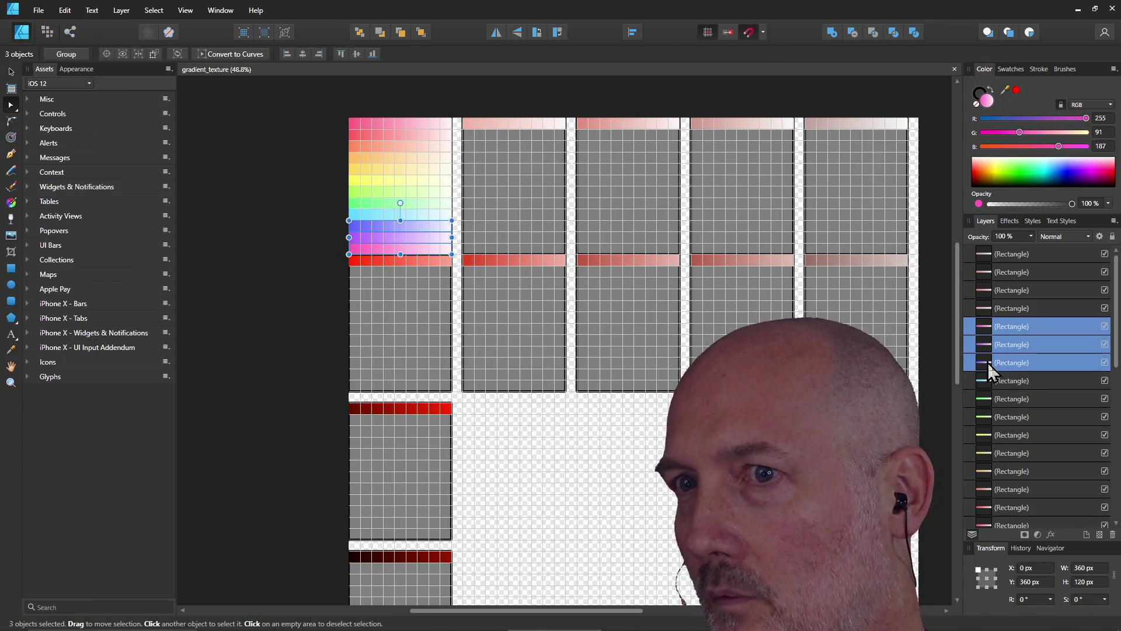
pyautogui.keyDown('shift'); pyautogui.click(988, 380); pyautogui.keyUp('shift')
pyautogui.keyDown('shift'); pyautogui.click(987, 399); pyautogui.keyUp('shift')
pyautogui.keyDown('shift'); pyautogui.click(988, 416); pyautogui.keyUp('shift')
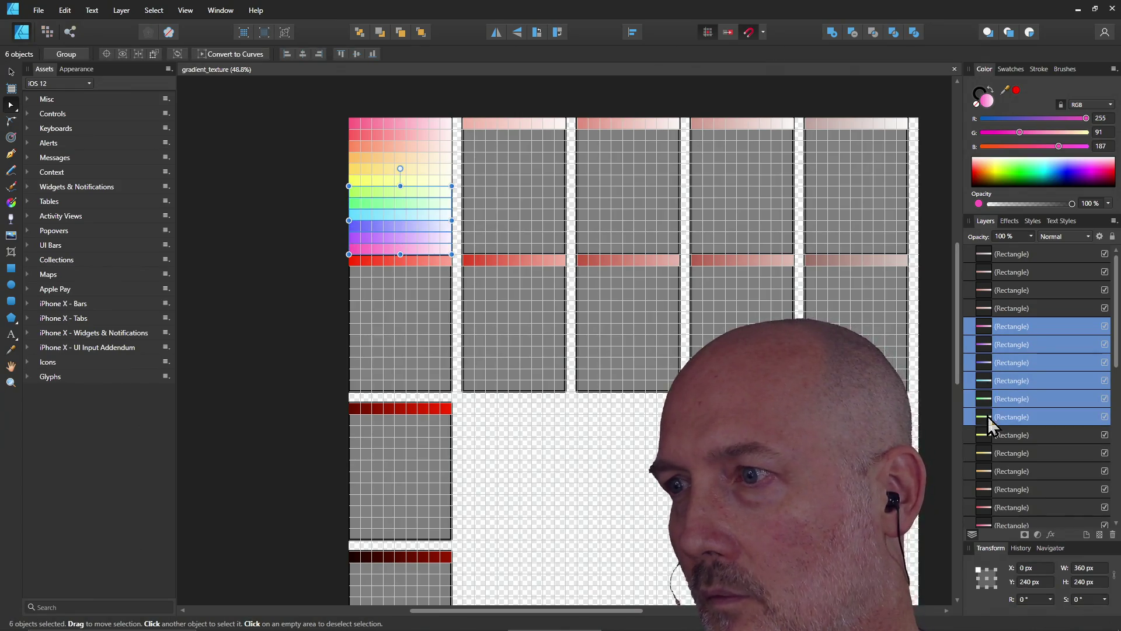
pyautogui.keyDown('shift'); pyautogui.click(990, 436); pyautogui.keyUp('shift')
pyautogui.keyDown('shift'); pyautogui.click(989, 455); pyautogui.keyUp('shift')
pyautogui.keyDown('shift'); pyautogui.click(990, 472); pyautogui.keyUp('shift')
pyautogui.scroll(-3, 1004, 470)
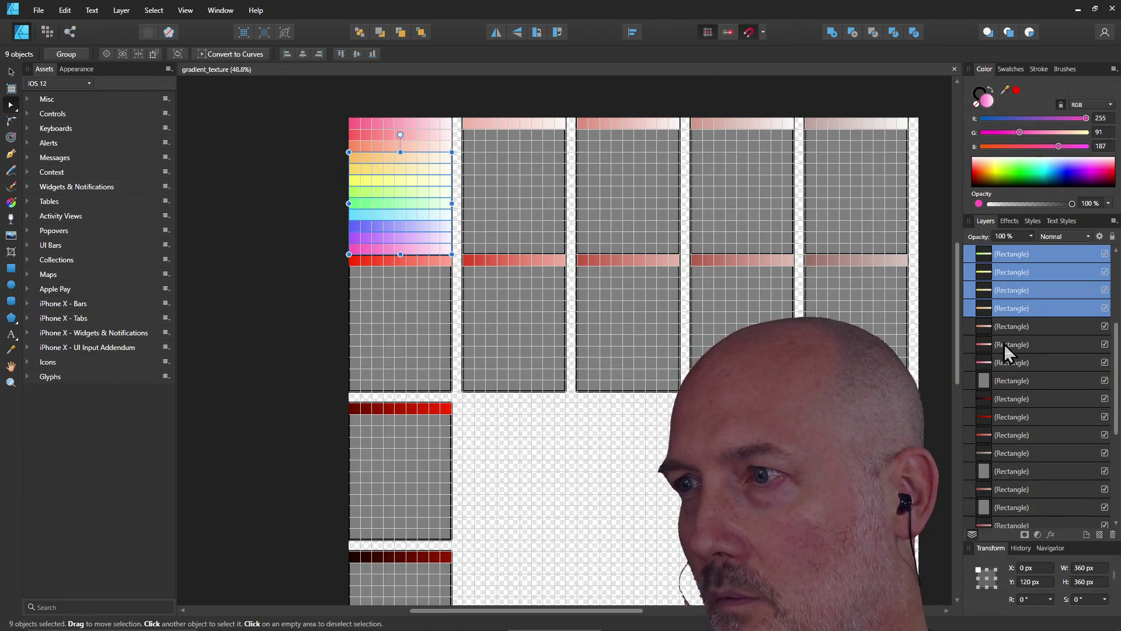
# - Add the remaining strip layers, dropping the extra one, to reach 11 selected objects
pyautogui.keyDown('shift'); pyautogui.click(1005, 327); pyautogui.keyUp('shift')
pyautogui.keyDown('shift'); pyautogui.click(1006, 346); pyautogui.keyUp('shift')
pyautogui.keyDown('shift'); pyautogui.click(1006, 363); pyautogui.keyUp('shift')
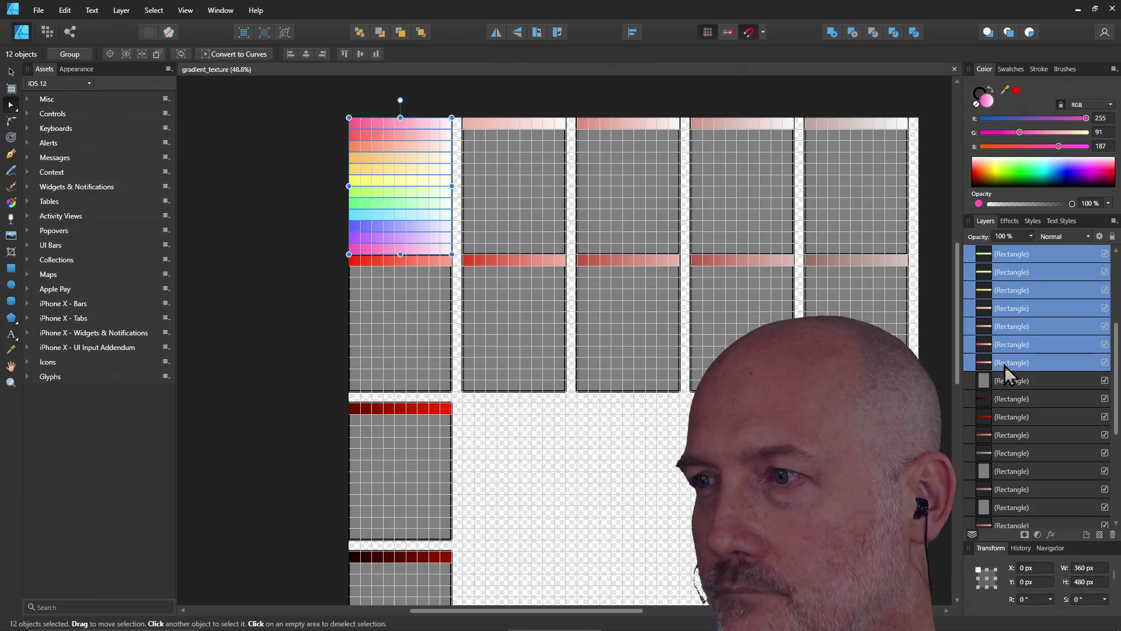
pyautogui.keyDown('ctrl'); pyautogui.click(1005, 363); pyautogui.keyUp('ctrl')
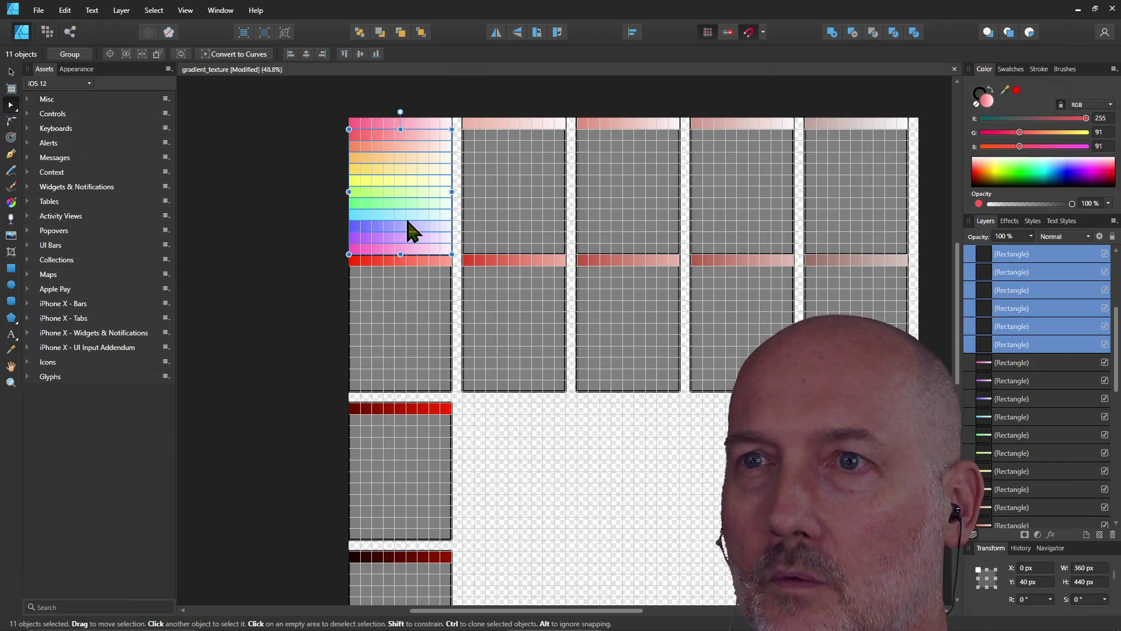
# - Duplicate the eleven rainbow strips into the lower panel below the dark red strip, then reselect the top pink strip
pyautogui.moveTo(418, 146); pyautogui.dragTo(415, 572)
pyautogui.click(318, 471)
pyautogui.scroll(-3, 317, 441)
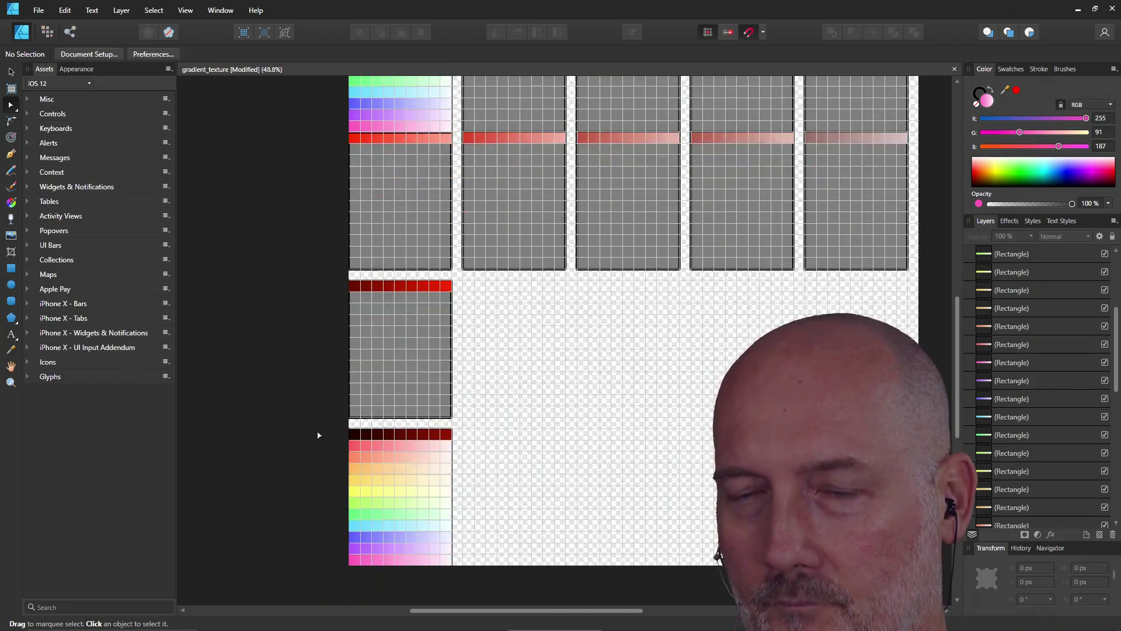
pyautogui.scroll(3, 321, 432)
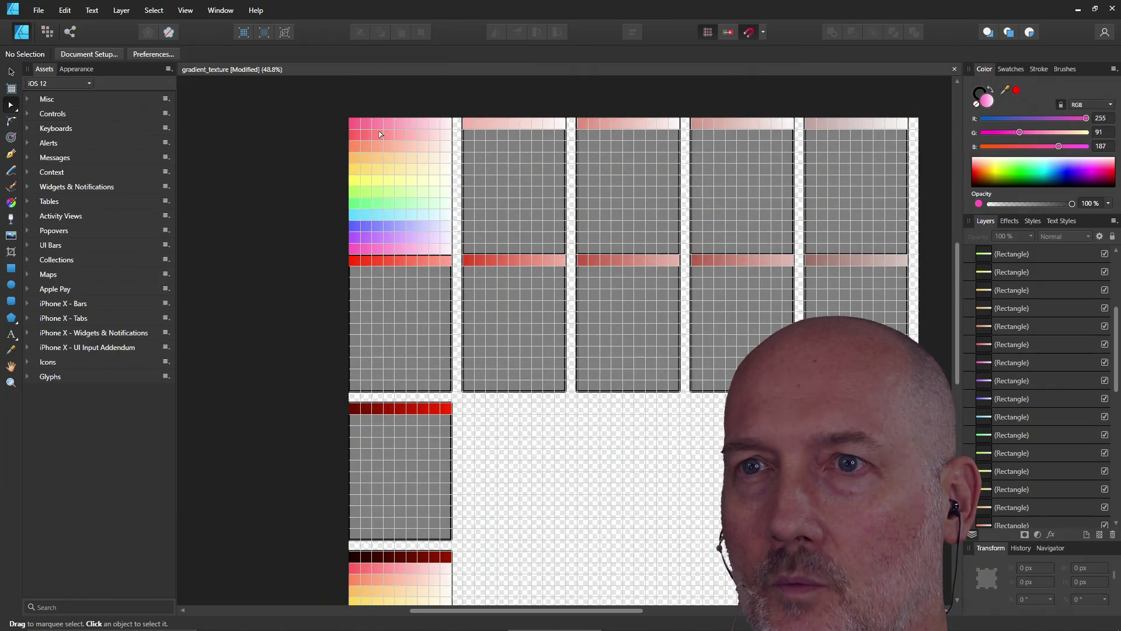
pyautogui.click(377, 126)
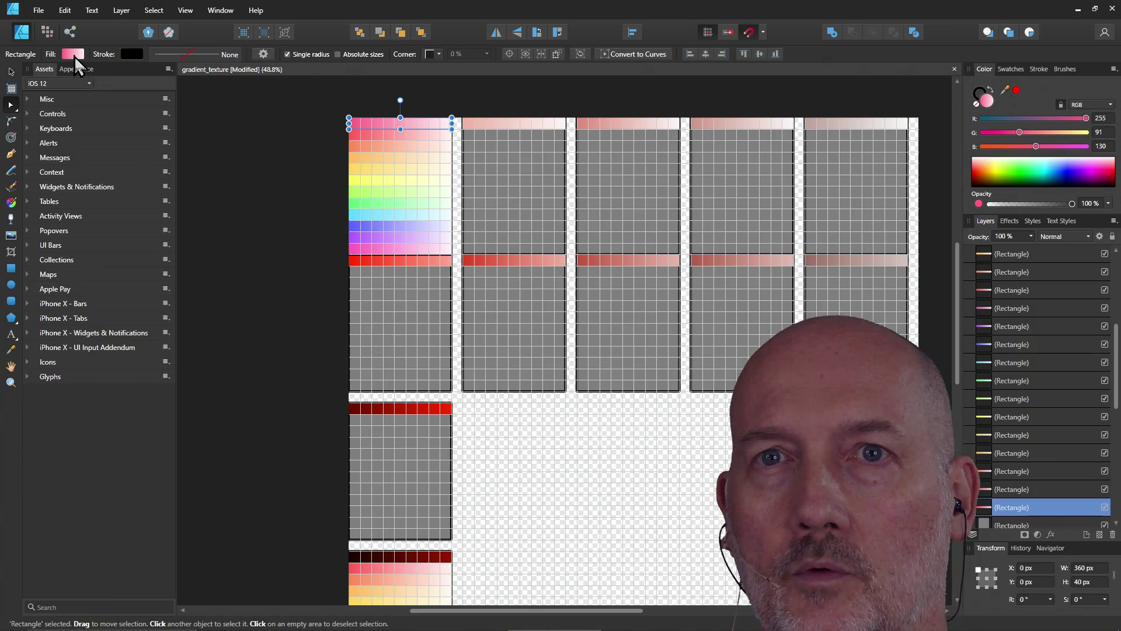
# - Select the dark red bar and set its left gradient stop's hue to 346
pyautogui.click(74, 54)
pyautogui.click(57, 159)
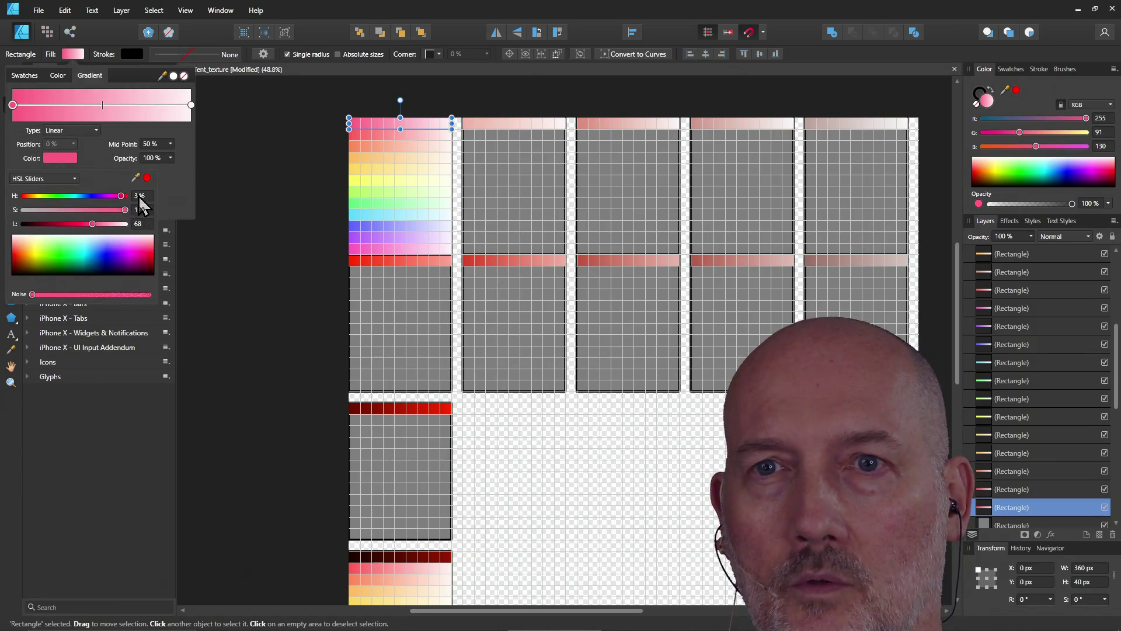
pyautogui.scroll(-4, 279, 344)
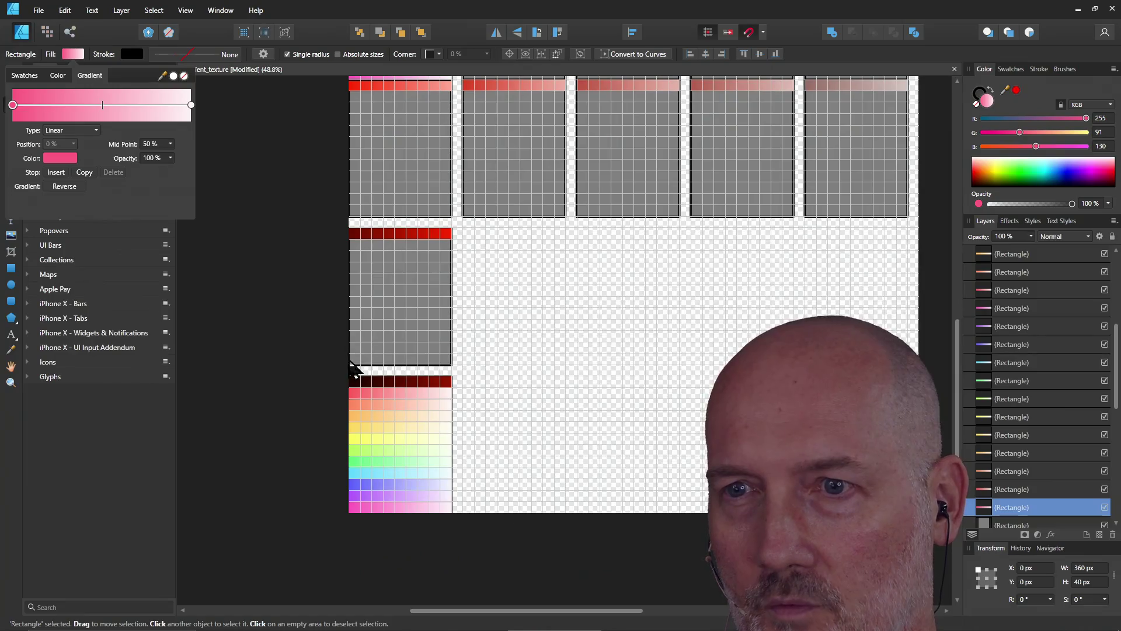
pyautogui.click(367, 384)
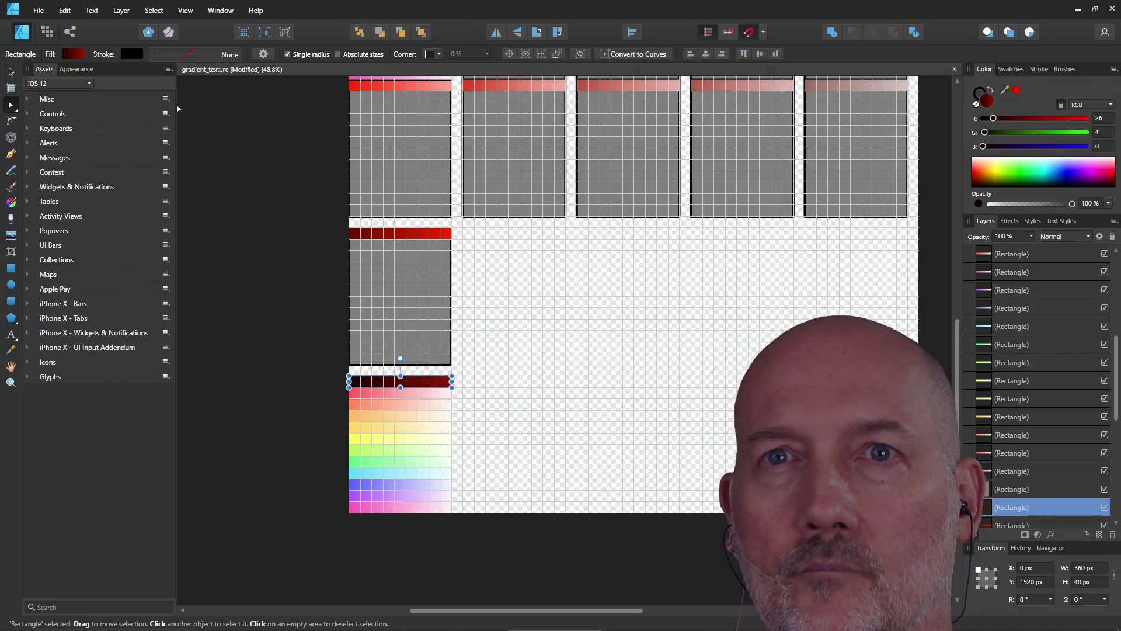
pyautogui.click(69, 57)
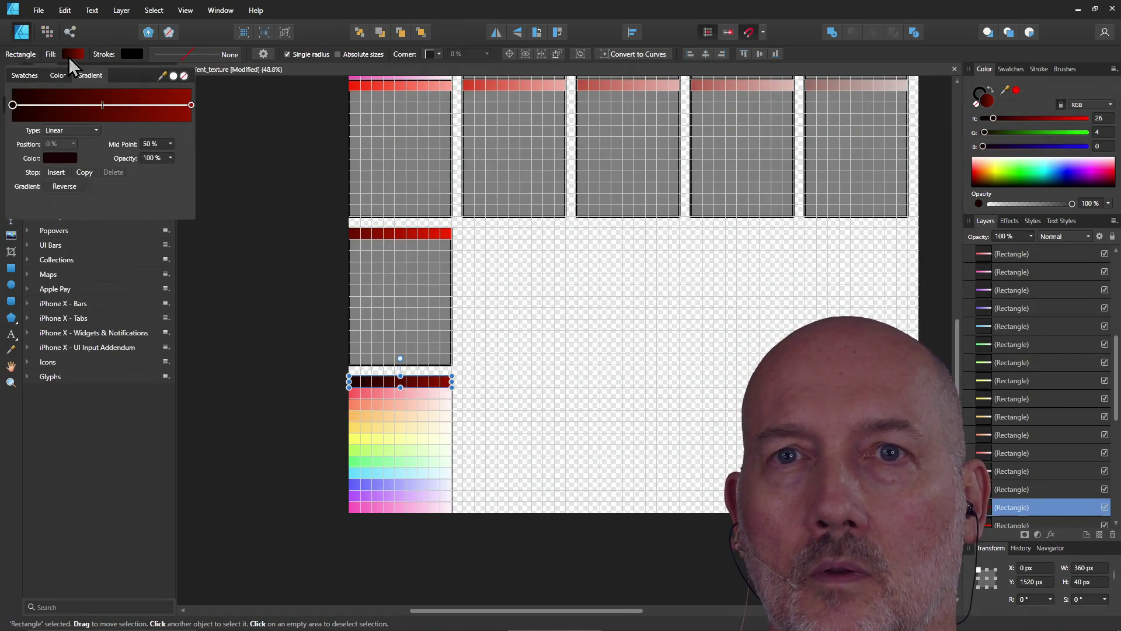
pyautogui.click(61, 157)
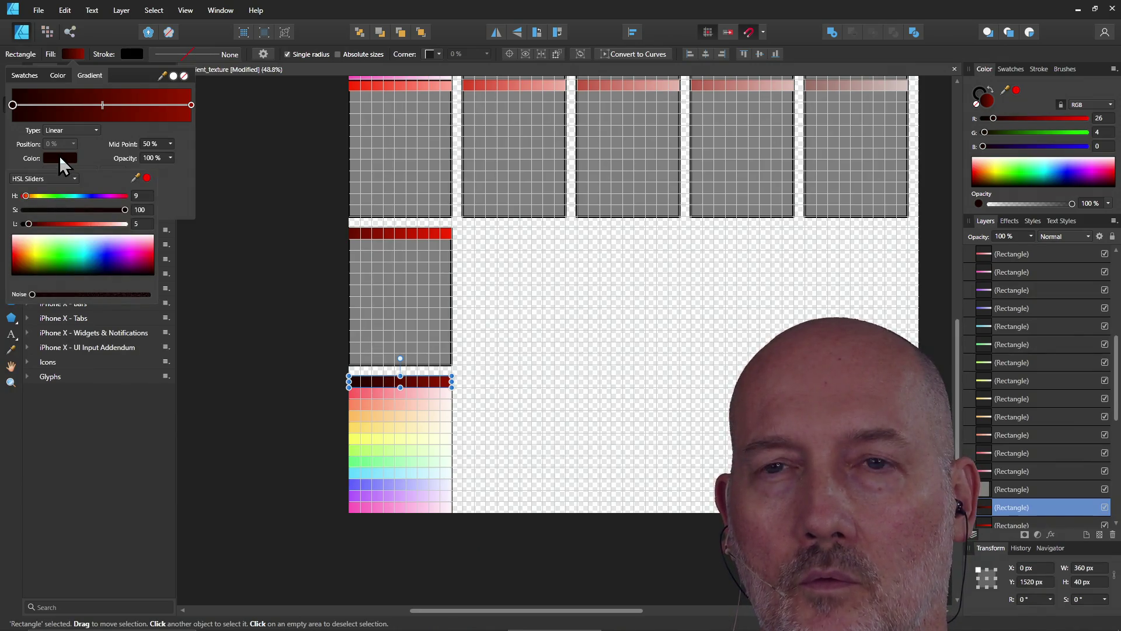
pyautogui.click(142, 196)
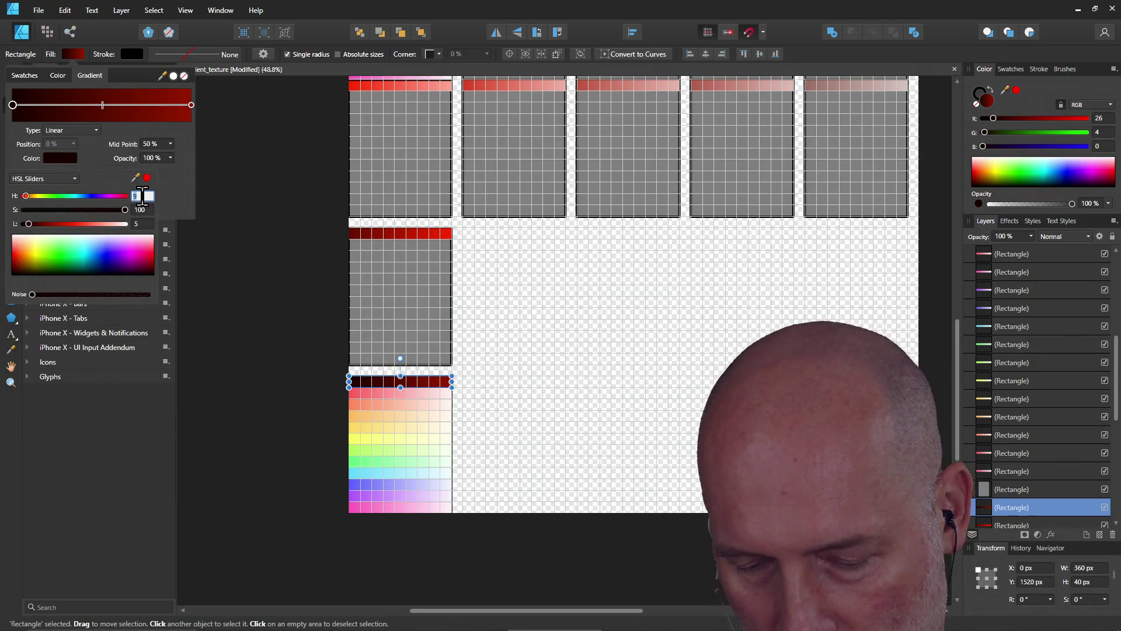
pyautogui.write('346')
pyautogui.press('Return')
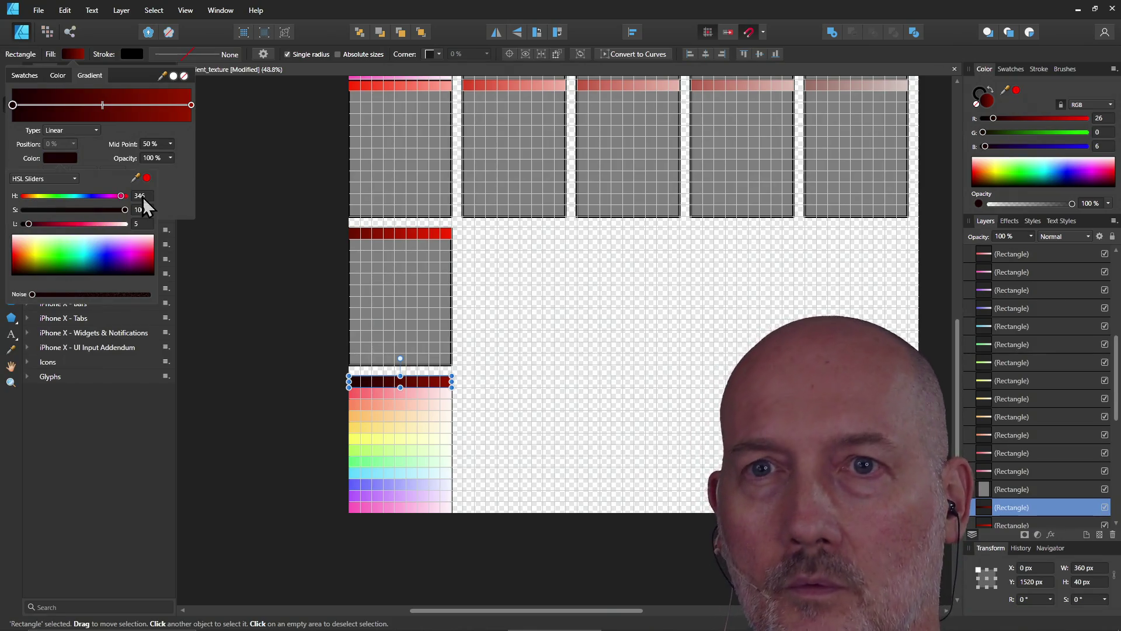
# - Set the bar's right gradient stop to hue 346, lightness 30, then deselect
pyautogui.click(191, 105)
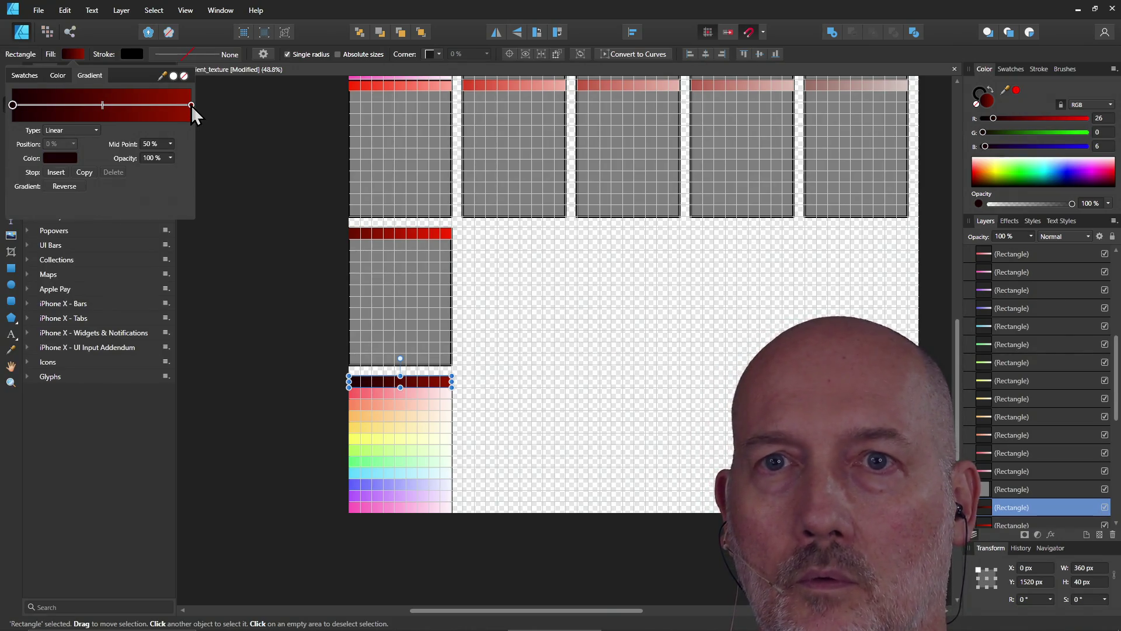
pyautogui.click(191, 105)
pyautogui.click(60, 158)
pyautogui.click(145, 196)
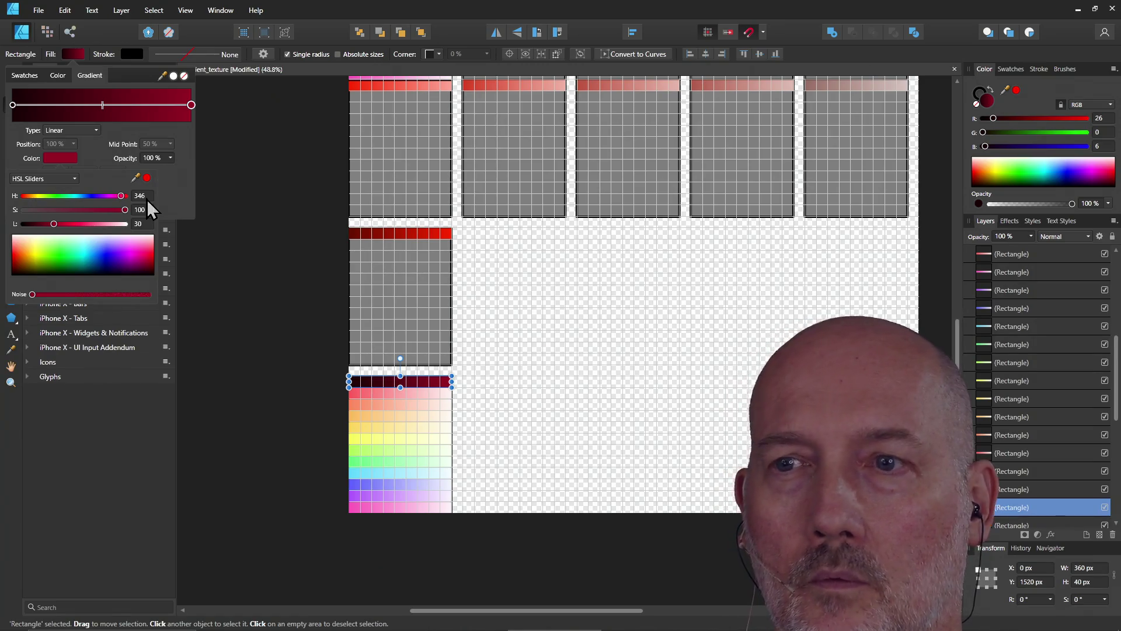
pyautogui.click(275, 243)
pyautogui.scroll(-2, 372, 373)
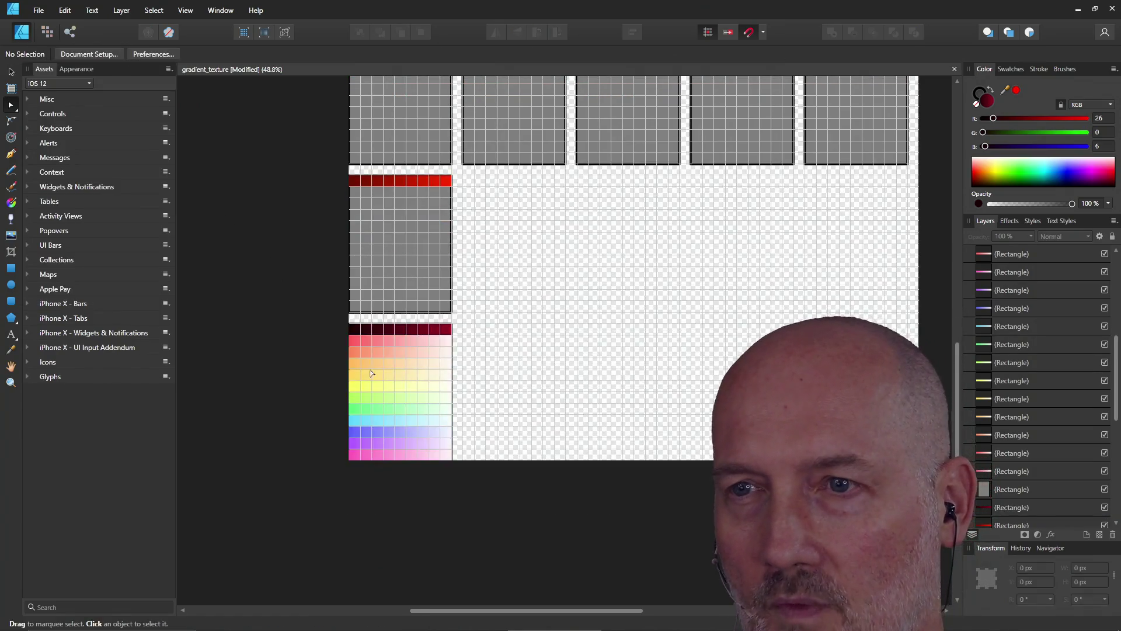
pyautogui.click(411, 336)
pyautogui.click(411, 333)
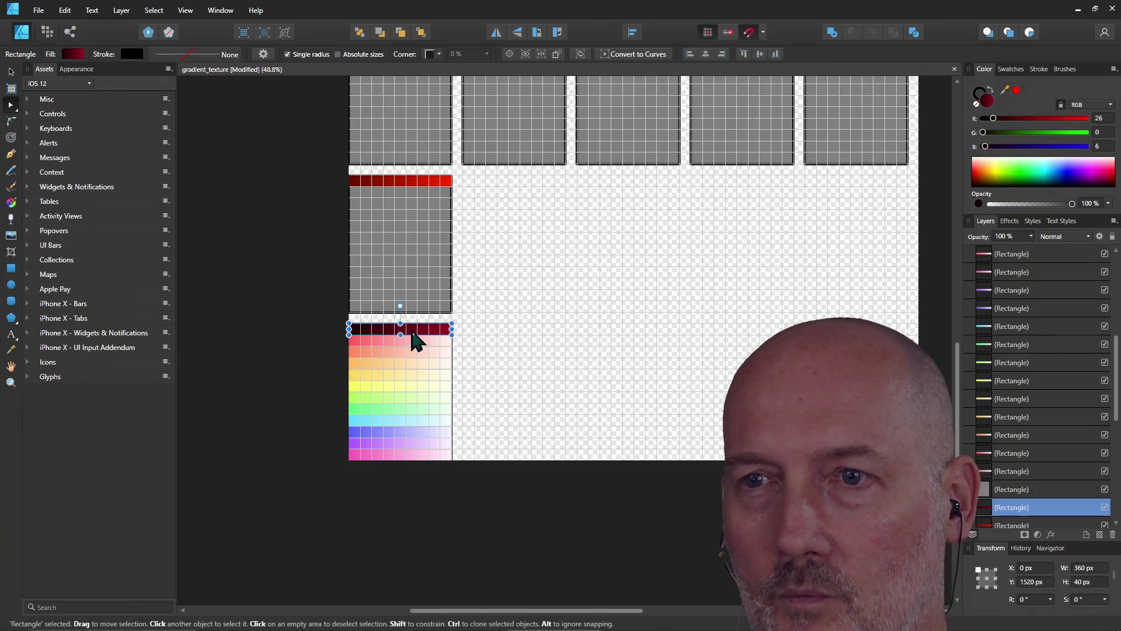
pyautogui.click(73, 54)
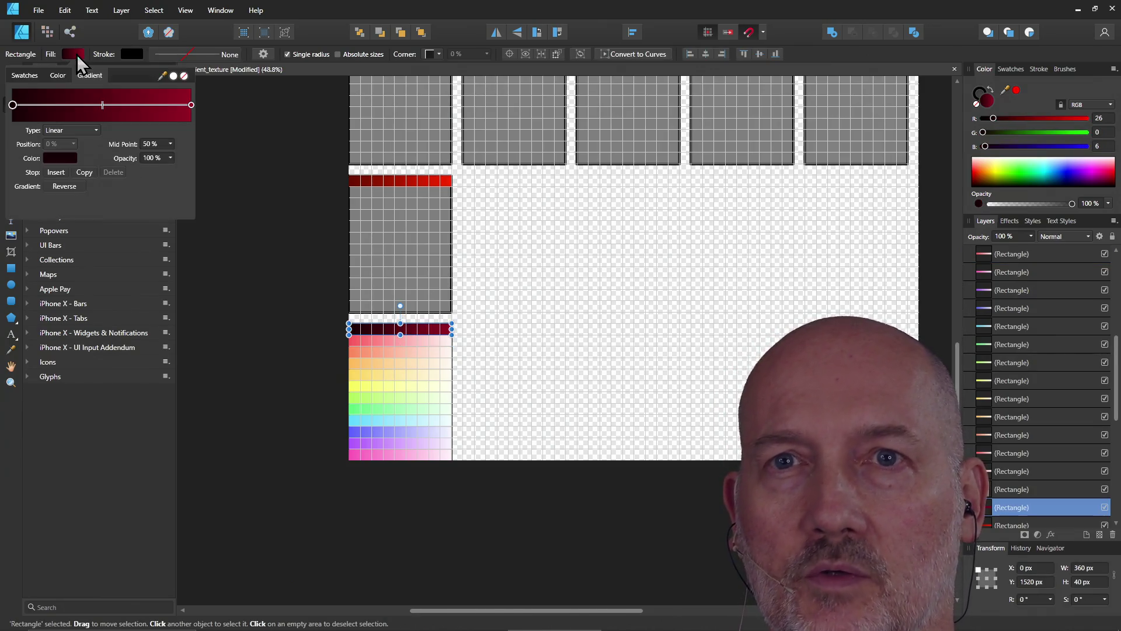
pyautogui.click(58, 158)
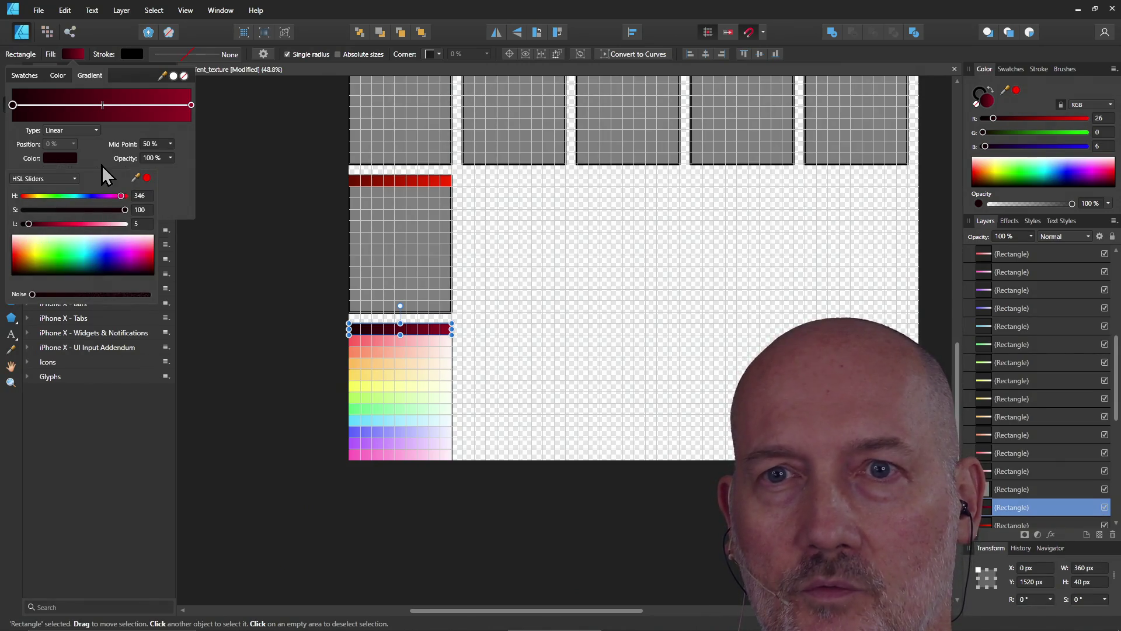
pyautogui.click(192, 104)
pyautogui.click(191, 104)
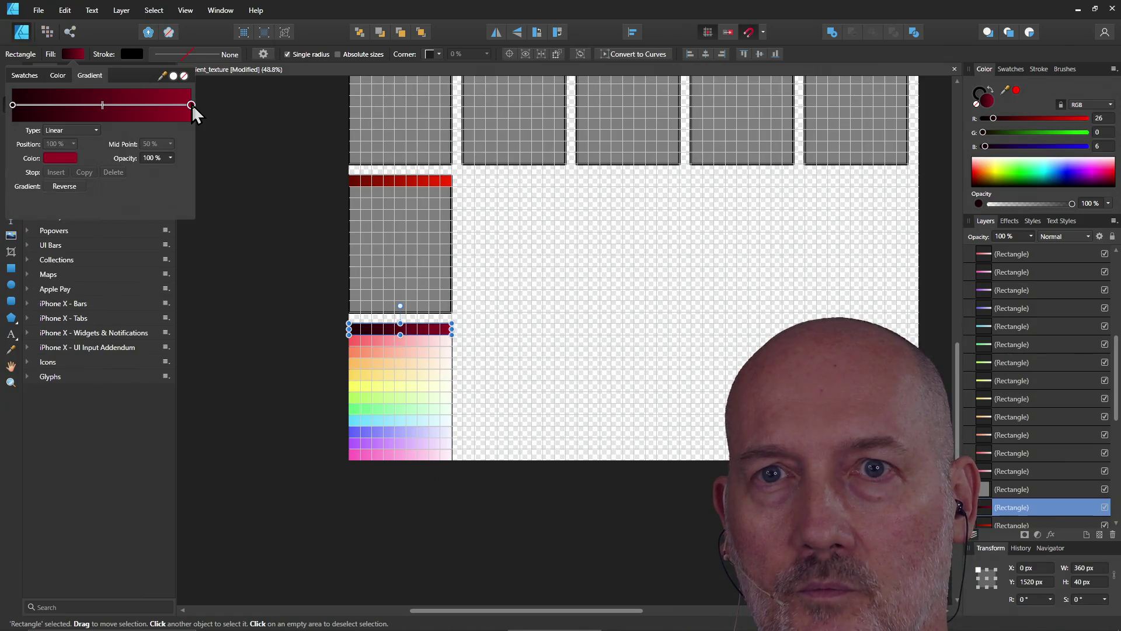
pyautogui.click(58, 159)
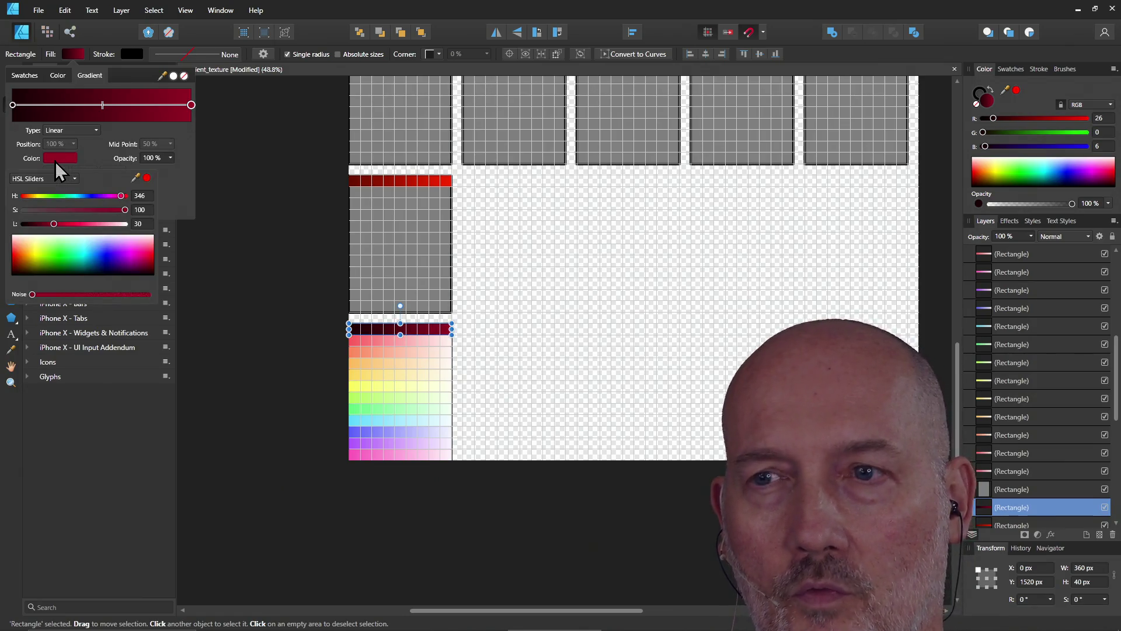
pyautogui.click(55, 161)
pyautogui.press('Escape')
pyautogui.press('Escape')
pyautogui.click(413, 346)
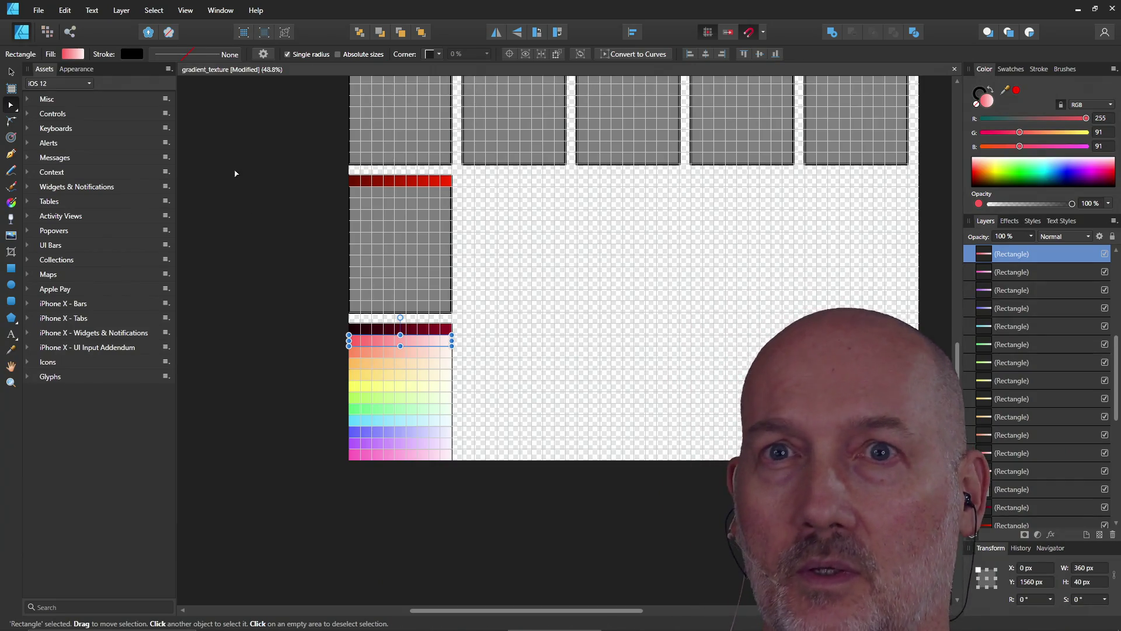
pyautogui.click(70, 53)
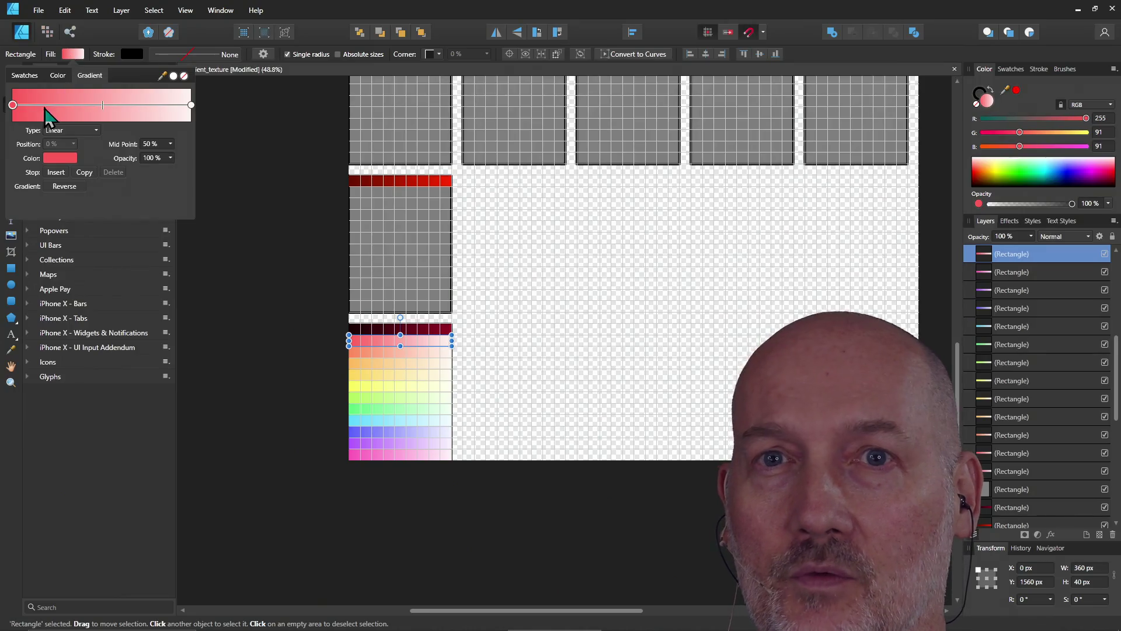
pyautogui.click(52, 159)
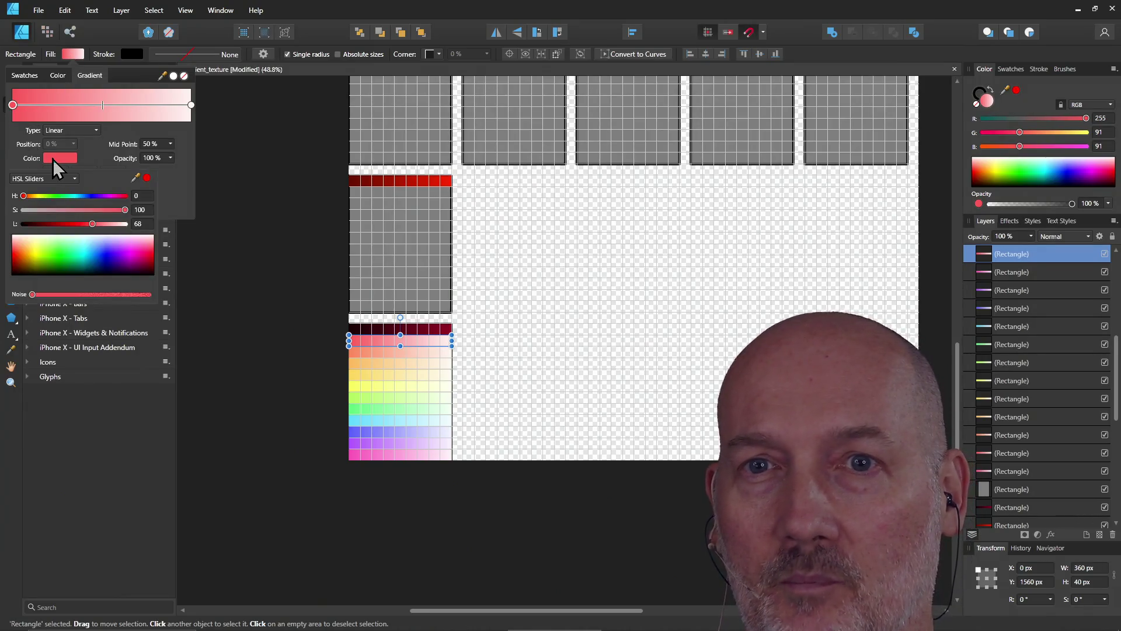
pyautogui.doubleClick(140, 224)
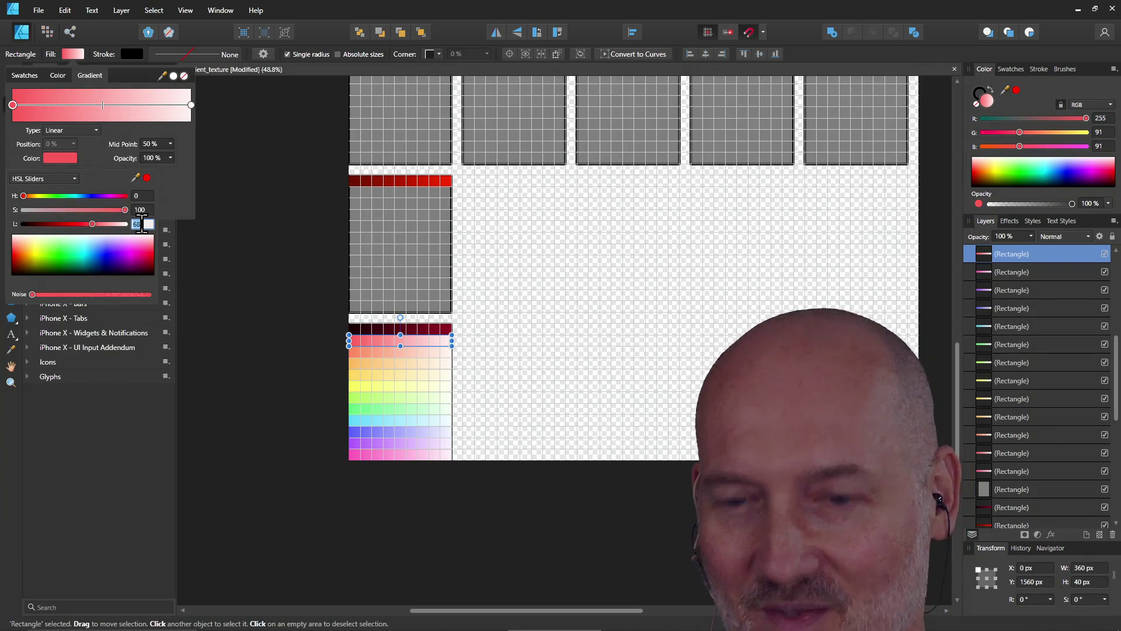
pyautogui.write('5')
pyautogui.press('Return')
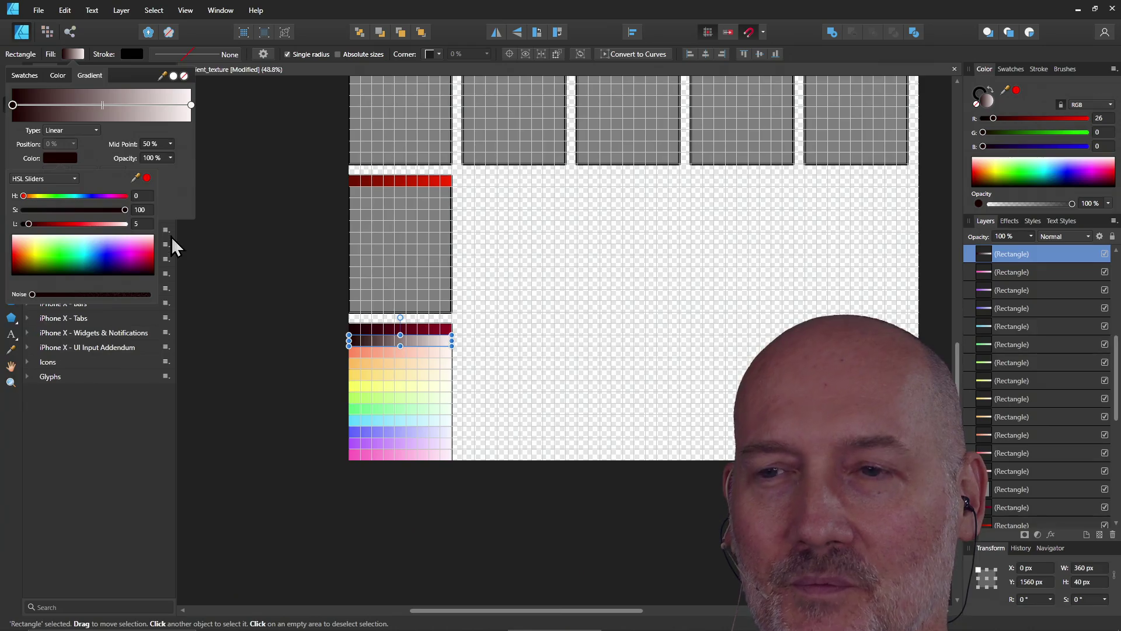
pyautogui.click(372, 319)
pyautogui.click(447, 339)
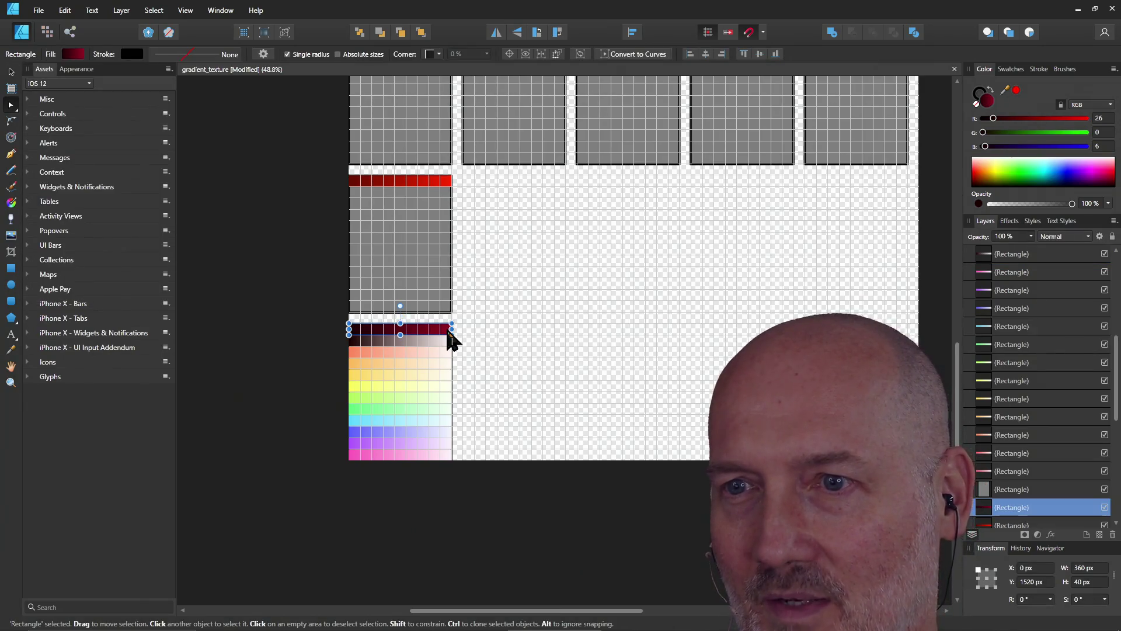
pyautogui.click(422, 344)
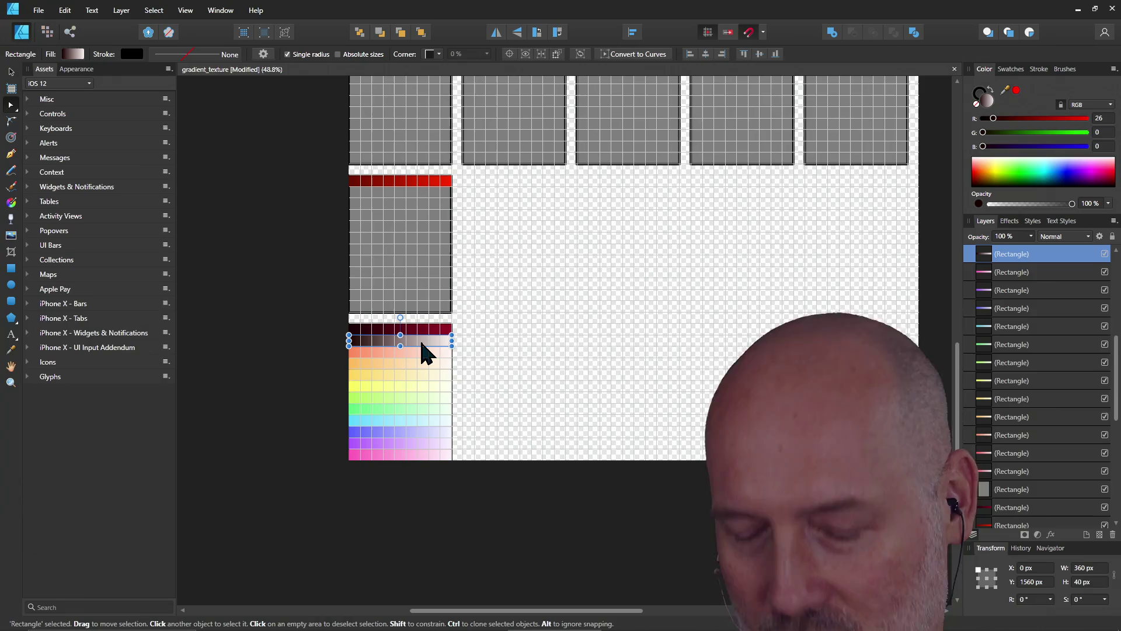
pyautogui.press('Escape')
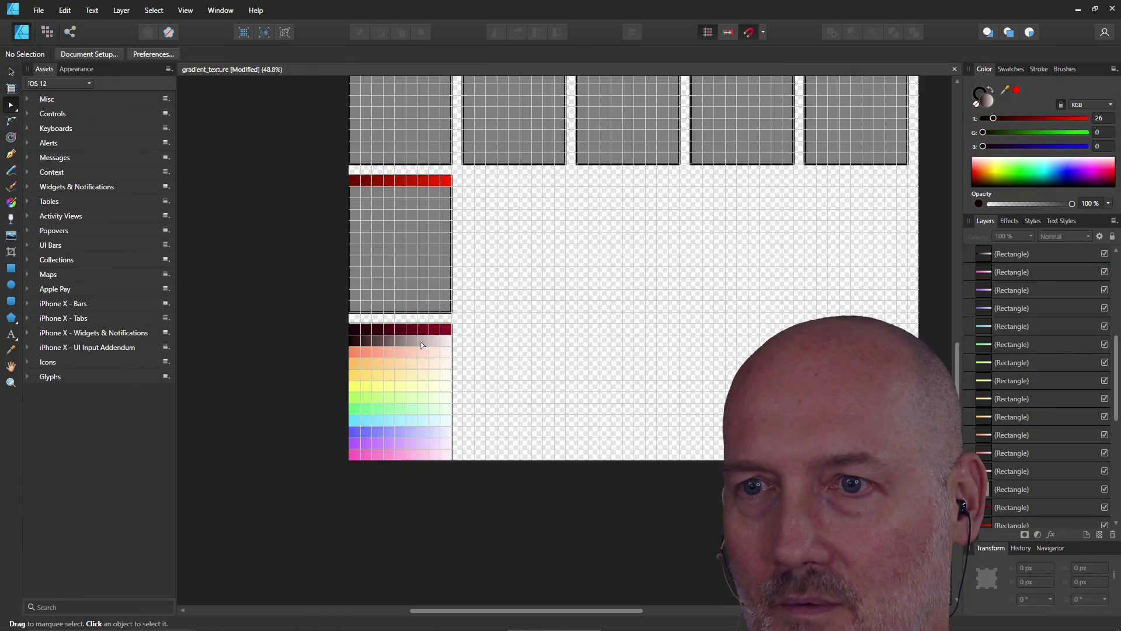
pyautogui.click(420, 338)
pyautogui.hotkey('ctrl', 'shift', 'v')
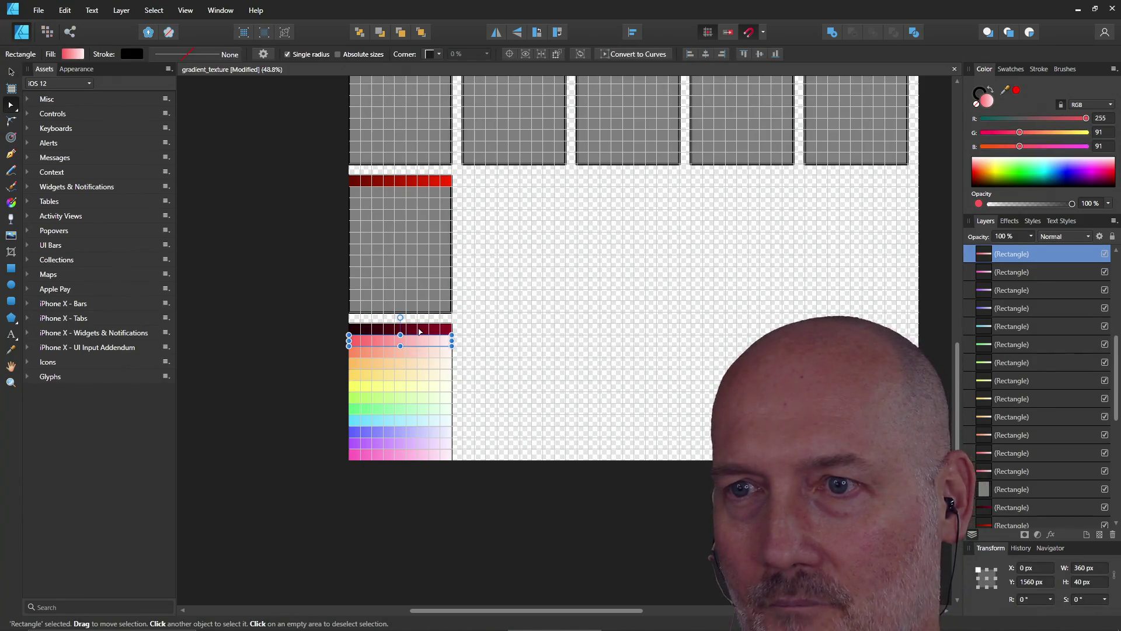
pyautogui.click(420, 330)
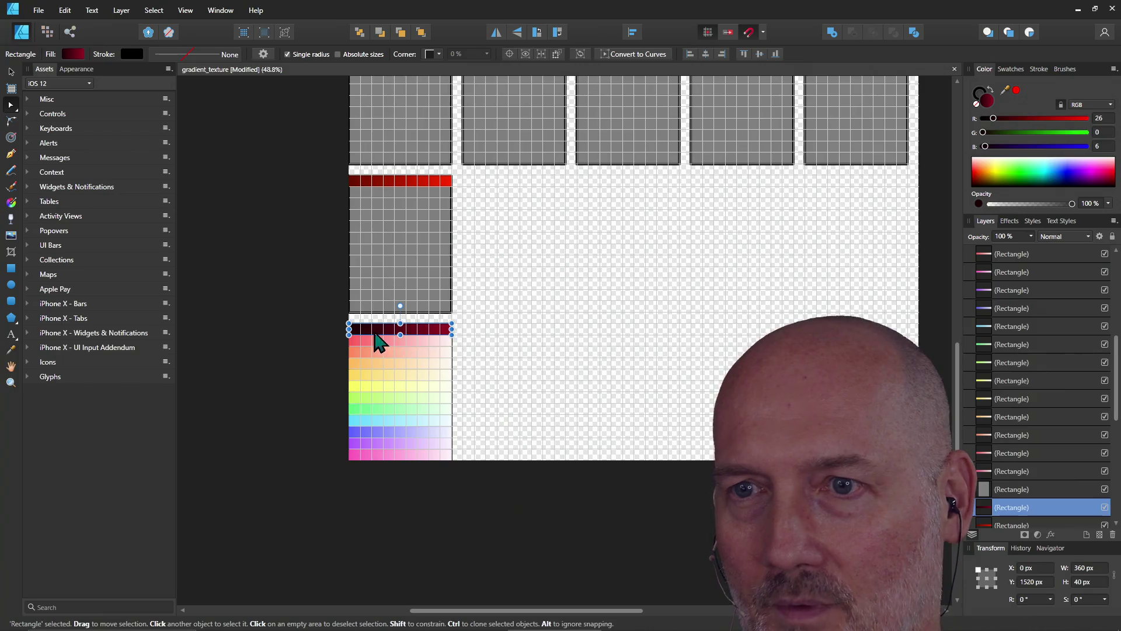
pyautogui.click(73, 53)
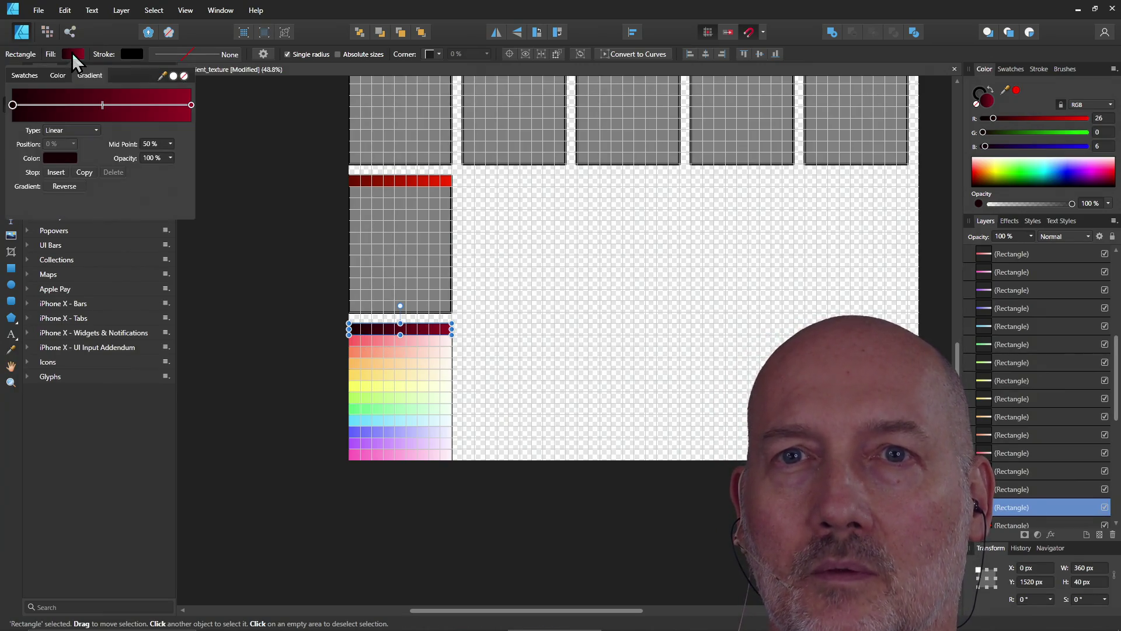
pyautogui.click(50, 161)
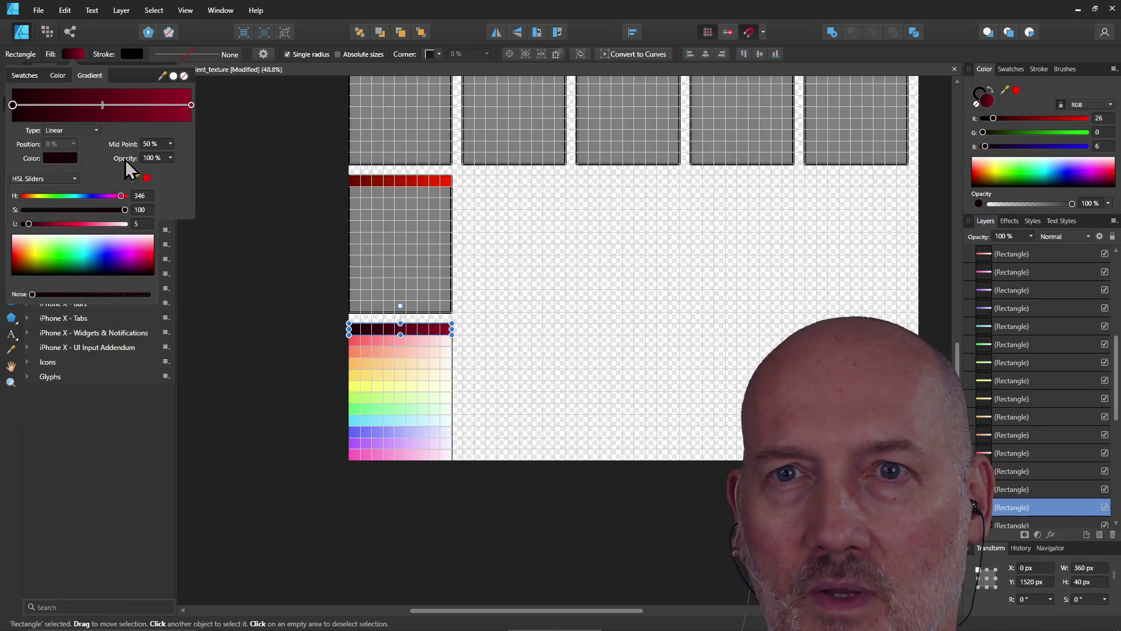
pyautogui.click(191, 105)
pyautogui.click(191, 105)
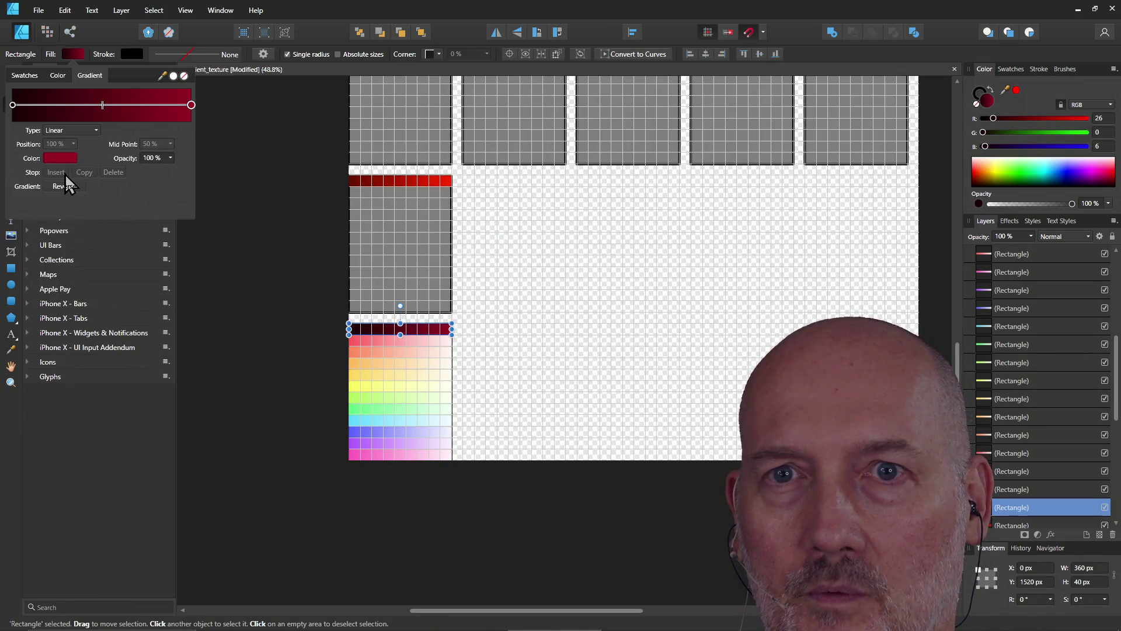
pyautogui.click(54, 153)
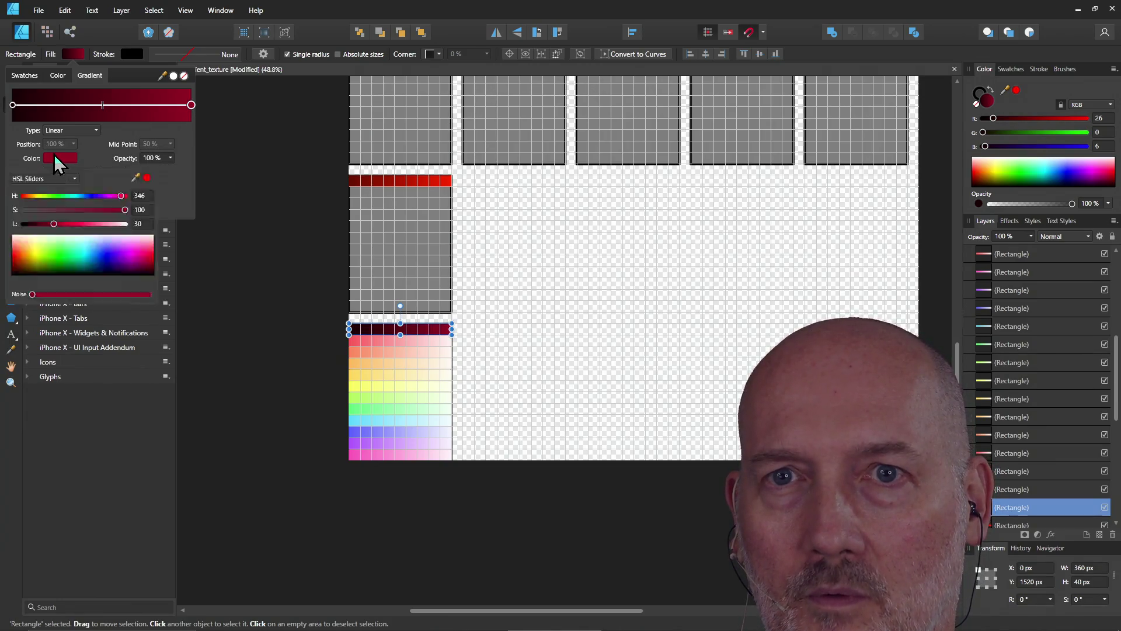
pyautogui.click(364, 344)
pyautogui.click(365, 341)
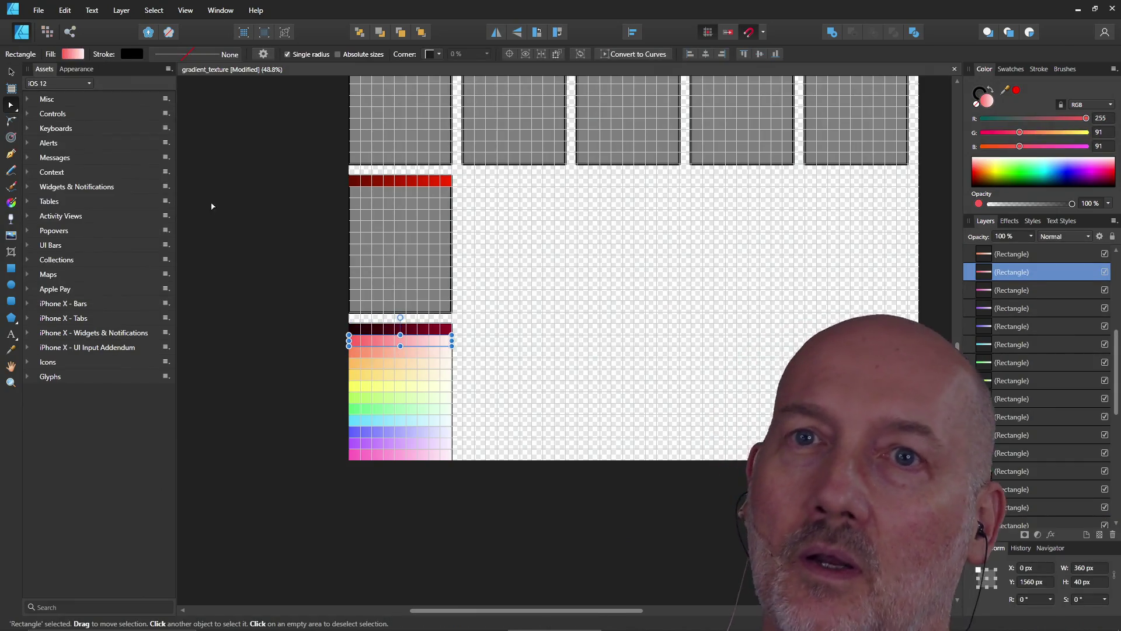
# - Add a middle stop to the strip's gradient and set its lightness to 5
pyautogui.click(74, 53)
pyautogui.click(57, 173)
pyautogui.click(60, 158)
pyautogui.moveTo(117, 224)
pyautogui.mouseDown()
pyautogui.moveTo(130, 225)
pyautogui.moveTo(108, 223)
pyautogui.mouseUp()
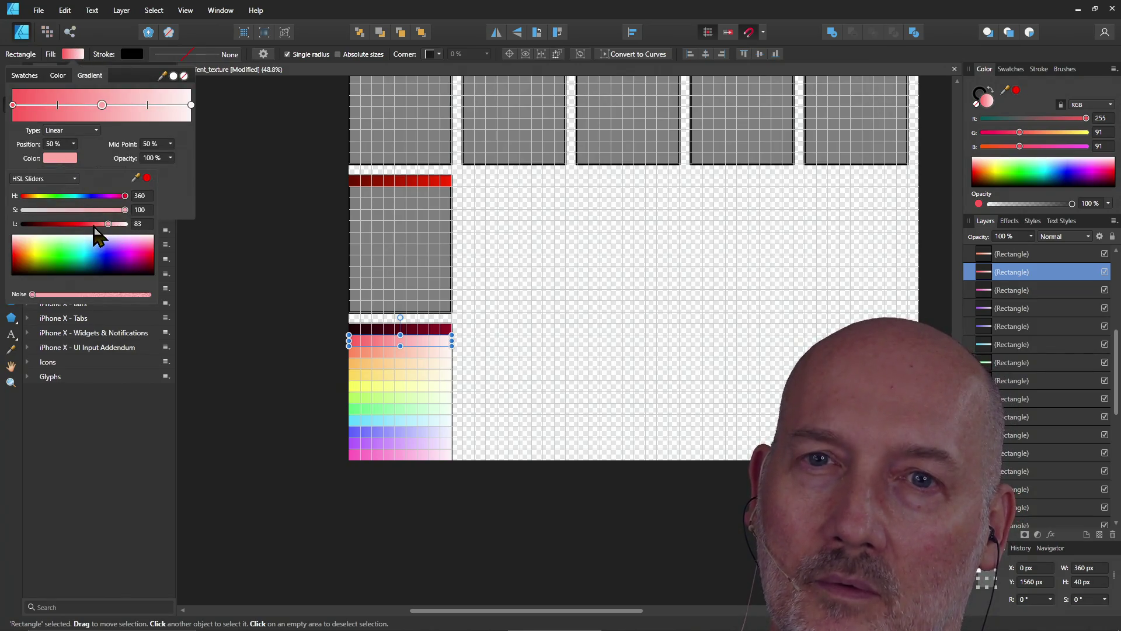
pyautogui.click(139, 224)
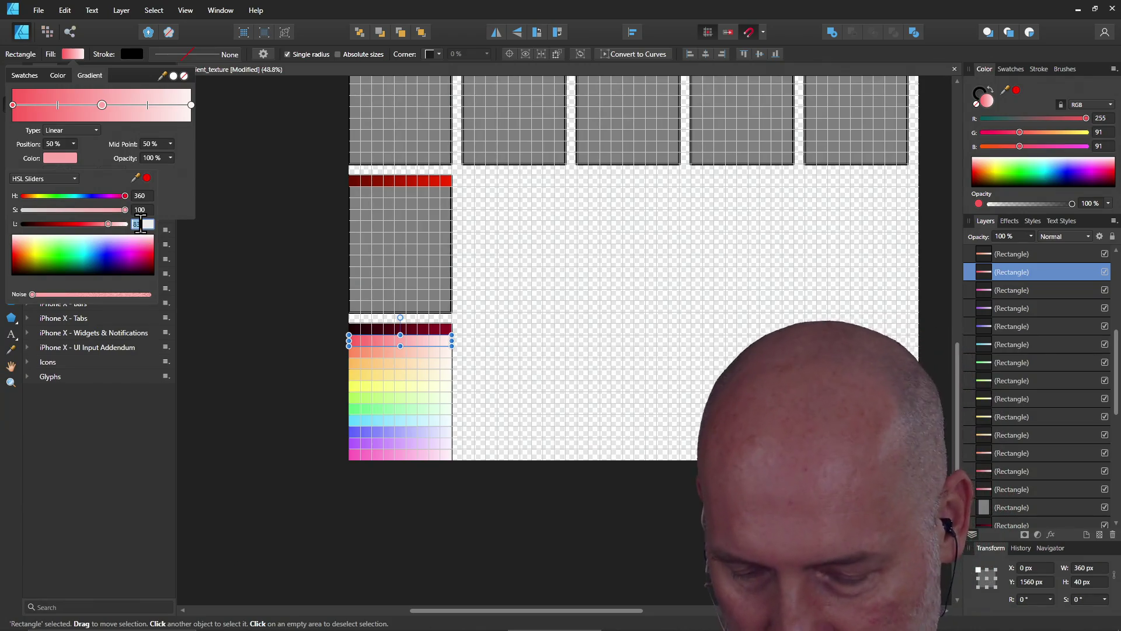
pyautogui.write('5')
pyautogui.press('Return')
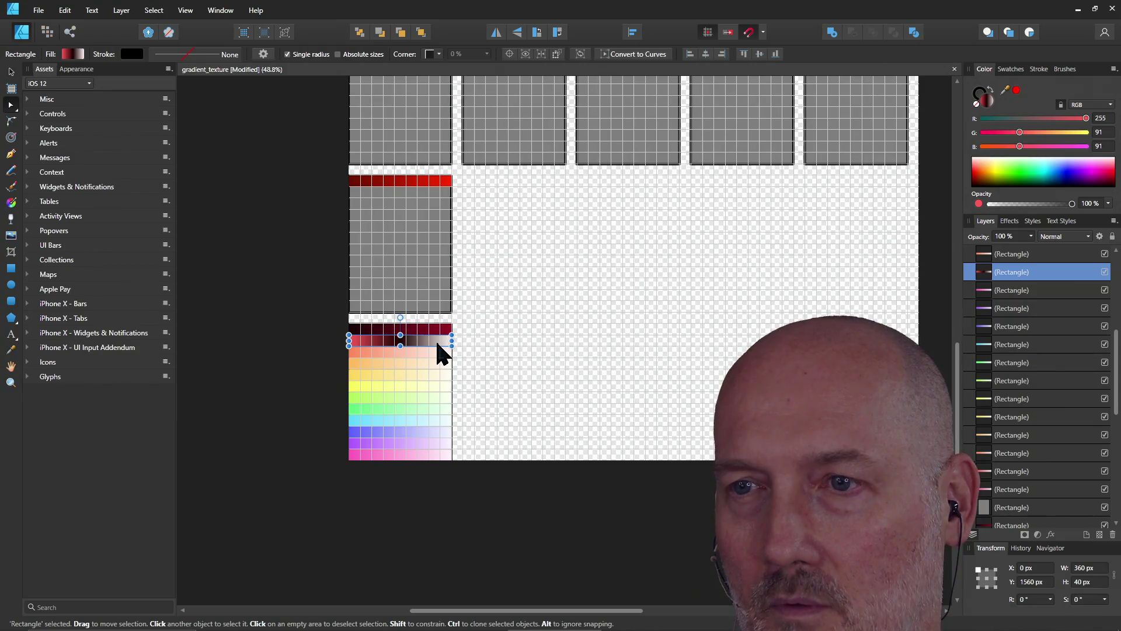
# - Set the red strip's right gradient stop to lightness 30
pyautogui.click(79, 52)
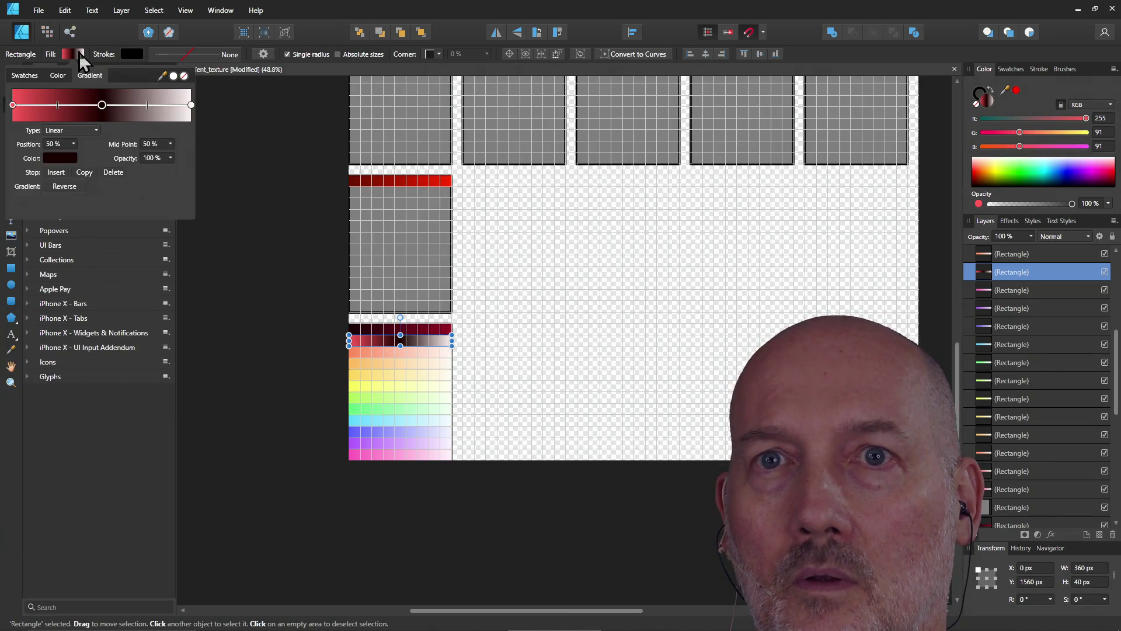
pyautogui.click(192, 105)
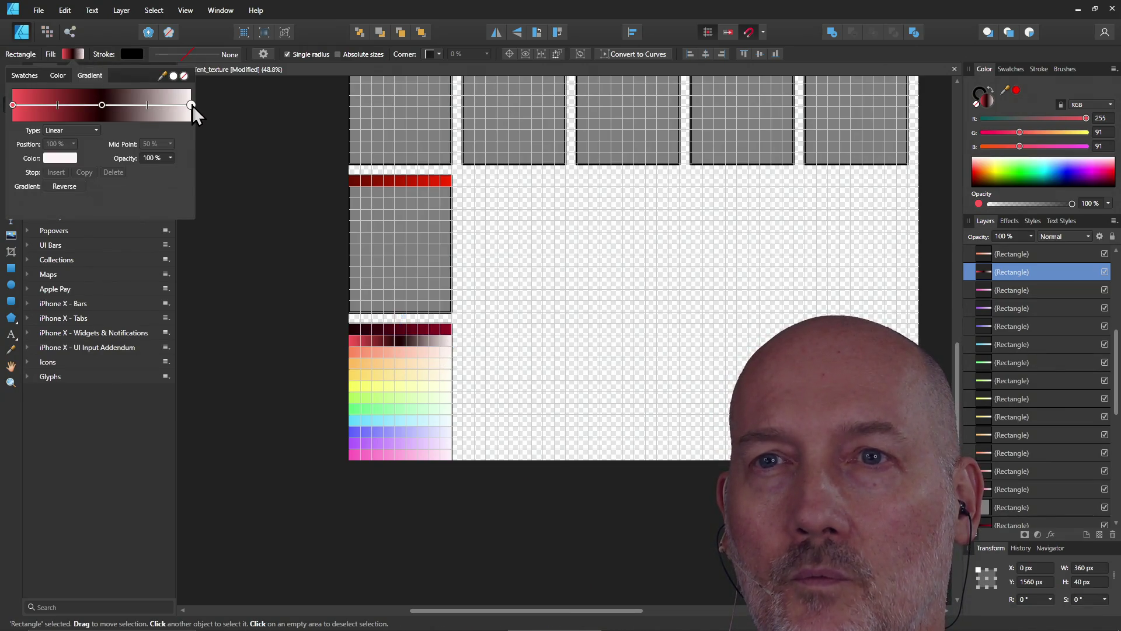
pyautogui.click(60, 158)
pyautogui.click(140, 225)
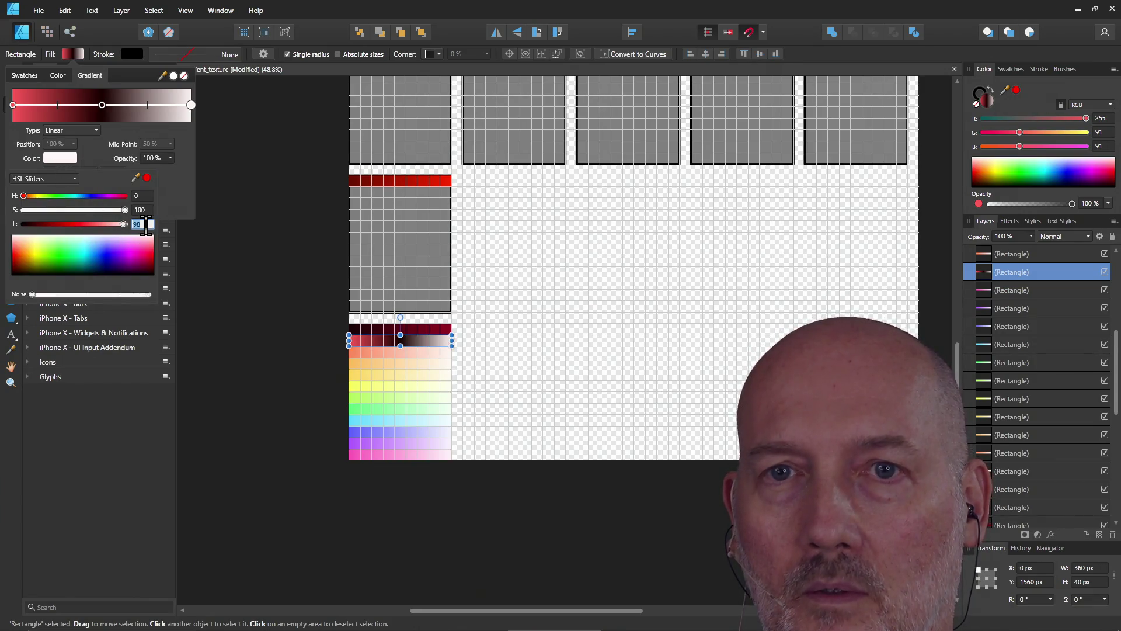
pyautogui.write('30')
pyautogui.press('Return')
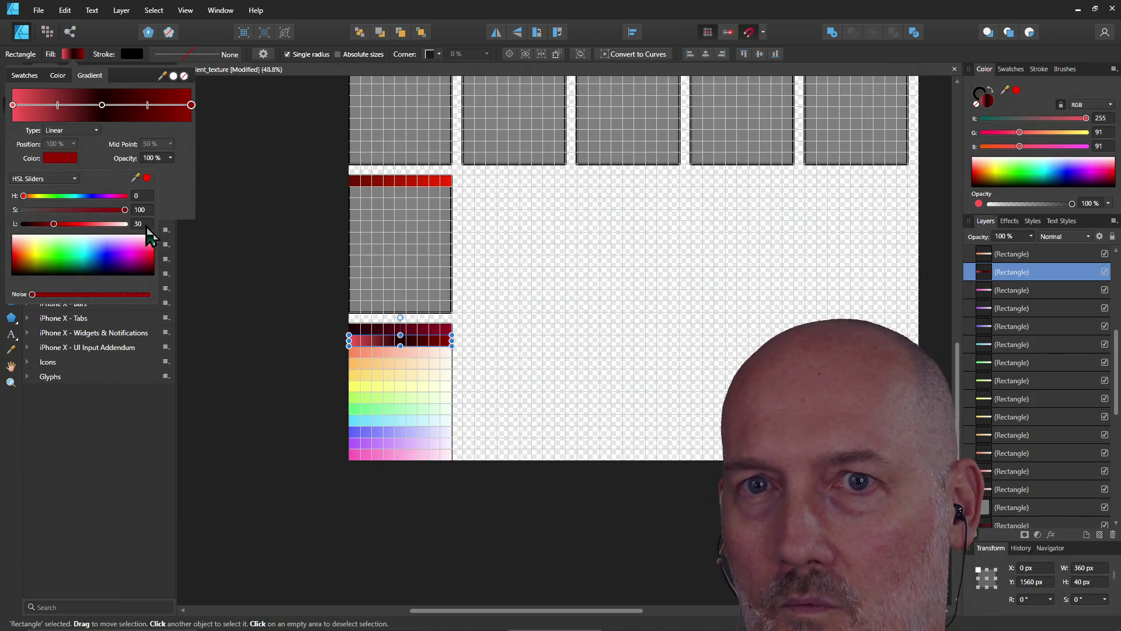
pyautogui.click(371, 353)
pyautogui.click(364, 342)
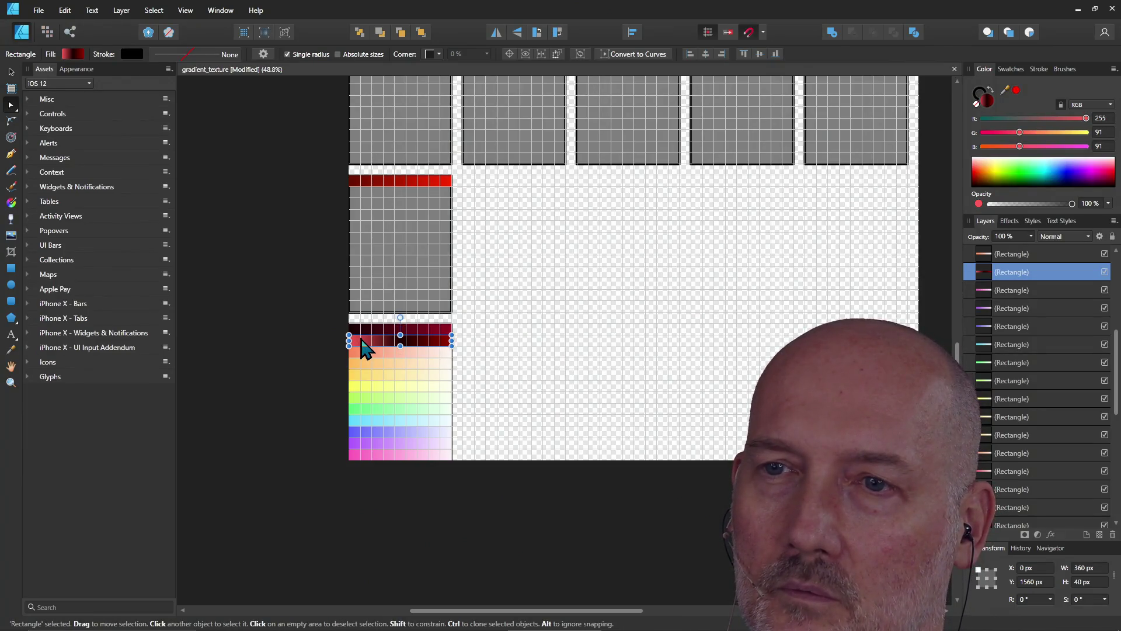
# - Delete the middle gradient stop, set the first stop to lightness 5, and deselect
pyautogui.click(73, 55)
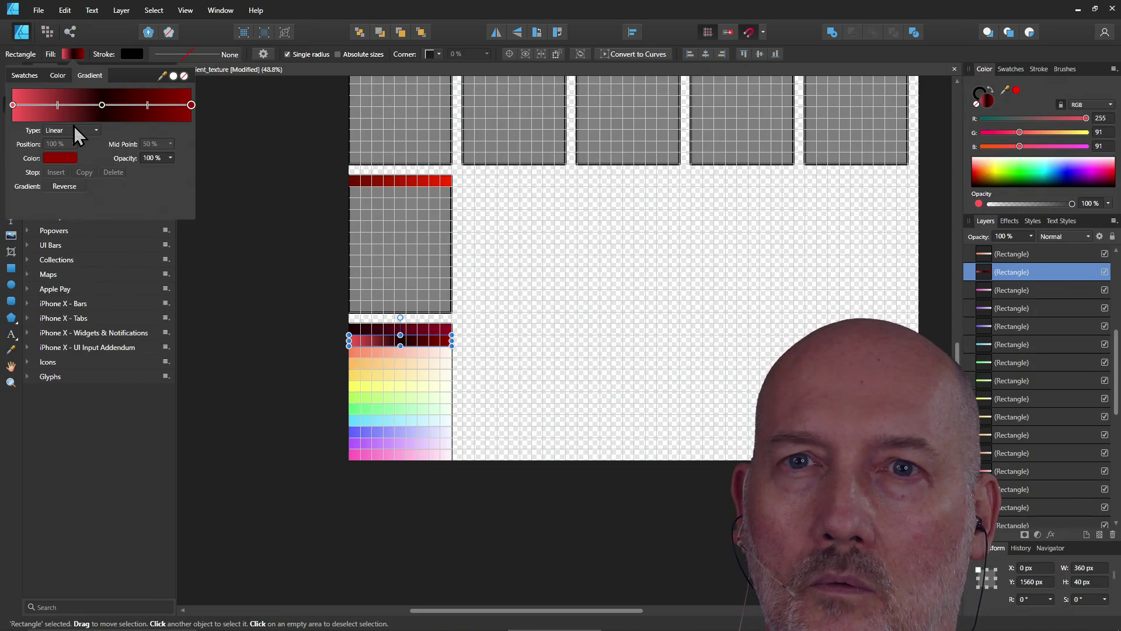
pyautogui.click(103, 105)
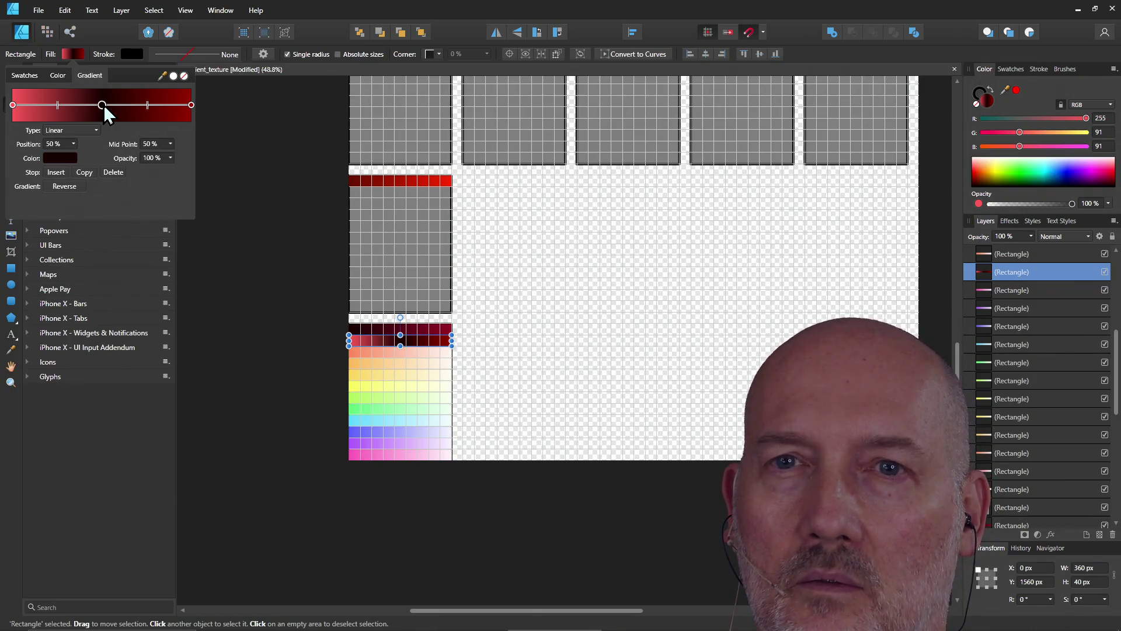
pyautogui.click(112, 171)
pyautogui.click(58, 158)
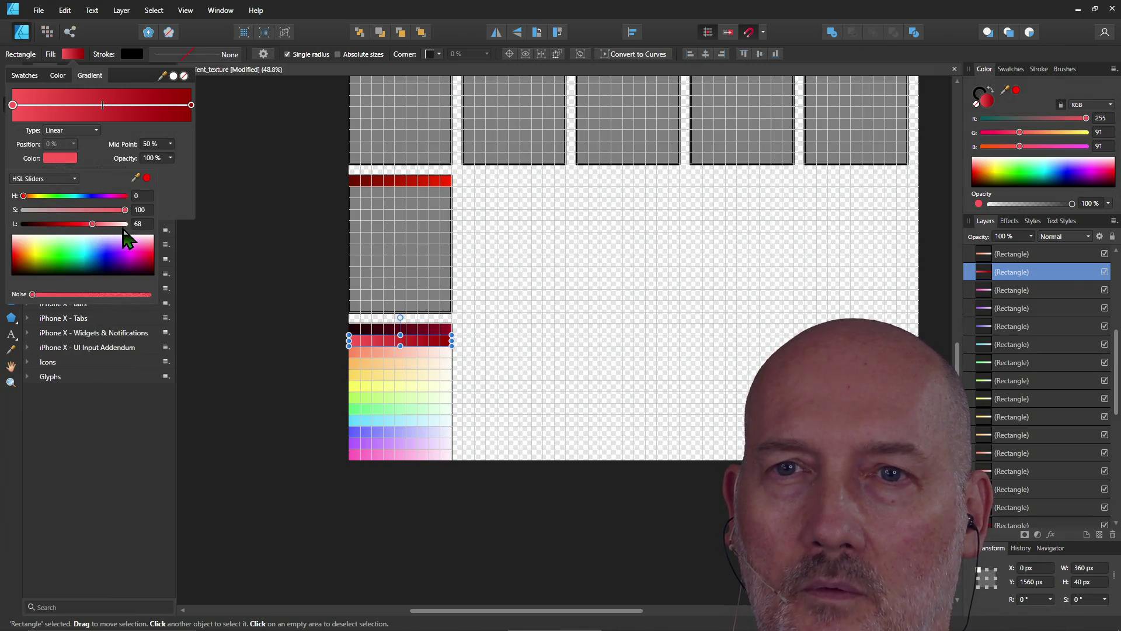
pyautogui.write('5')
pyautogui.press('Return')
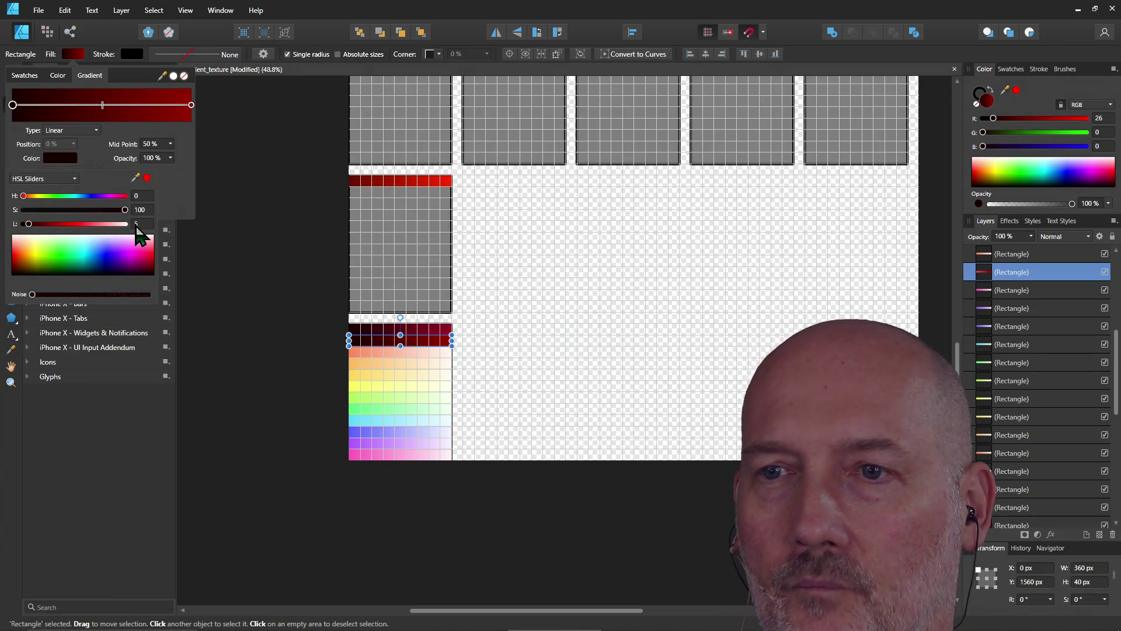
pyautogui.click(236, 294)
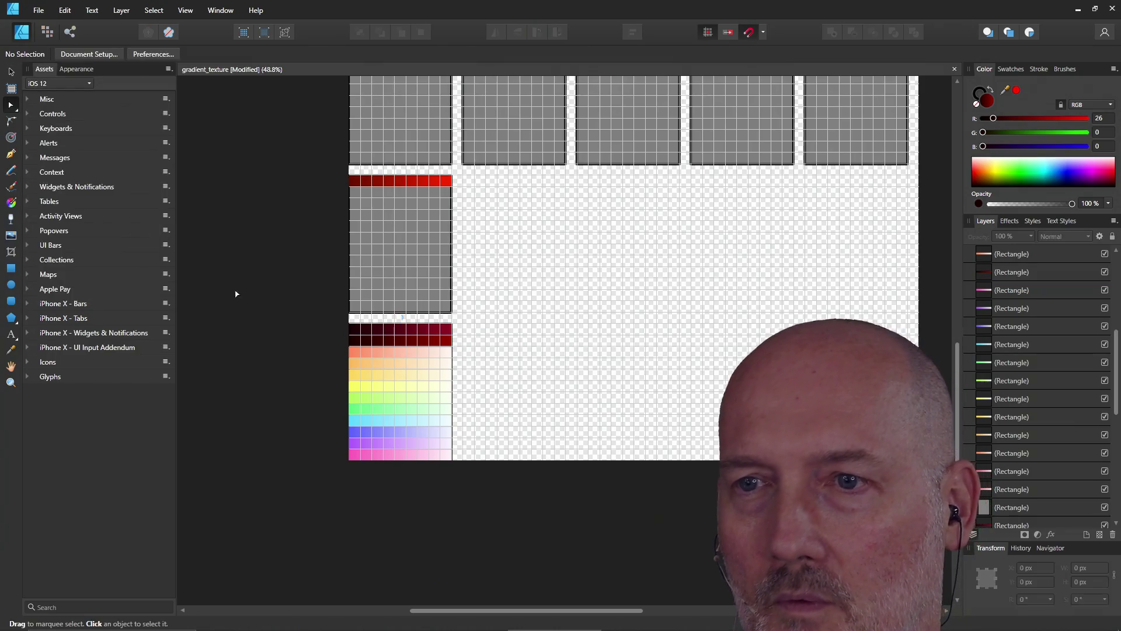
# - Select the peach strip and set its left gradient stop to lightness 5
pyautogui.click(382, 357)
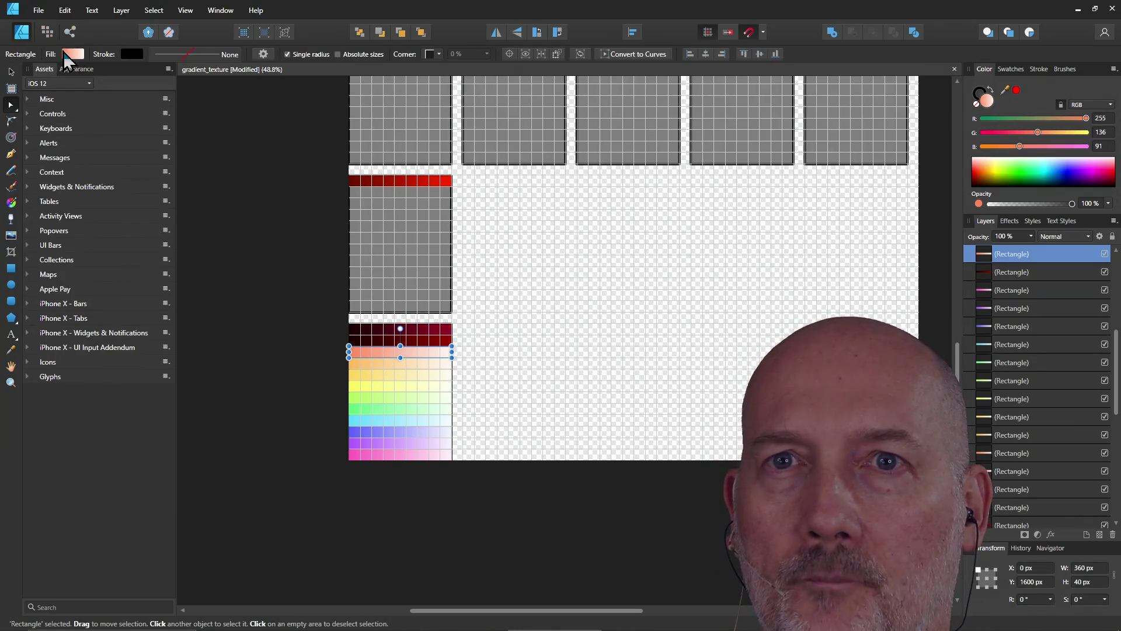
pyautogui.click(65, 54)
pyautogui.click(59, 158)
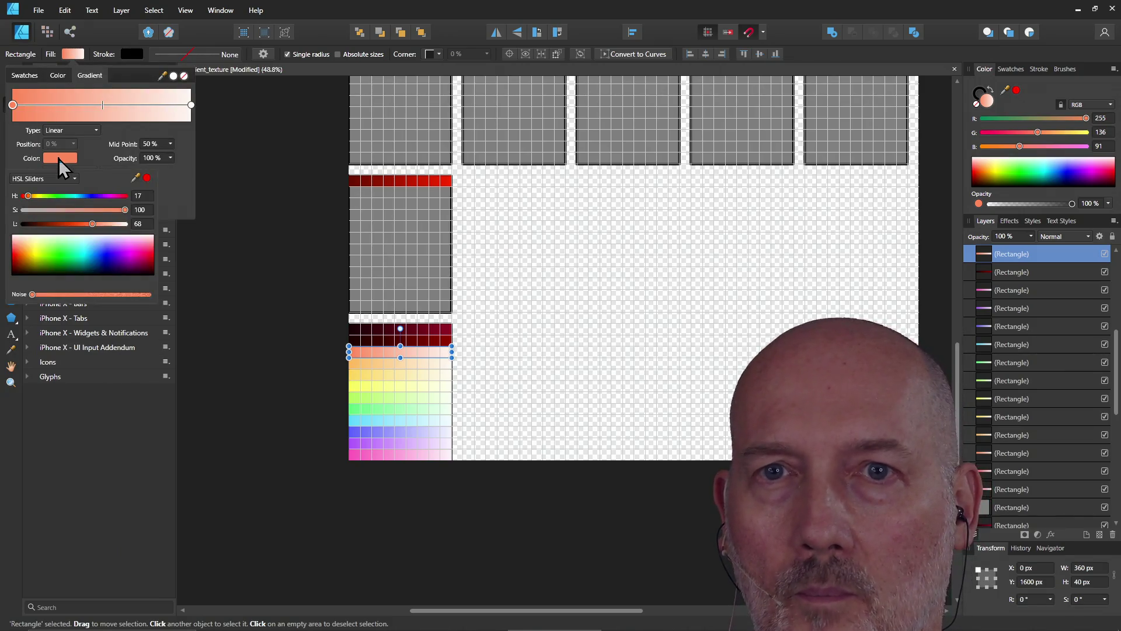
pyautogui.click(144, 224)
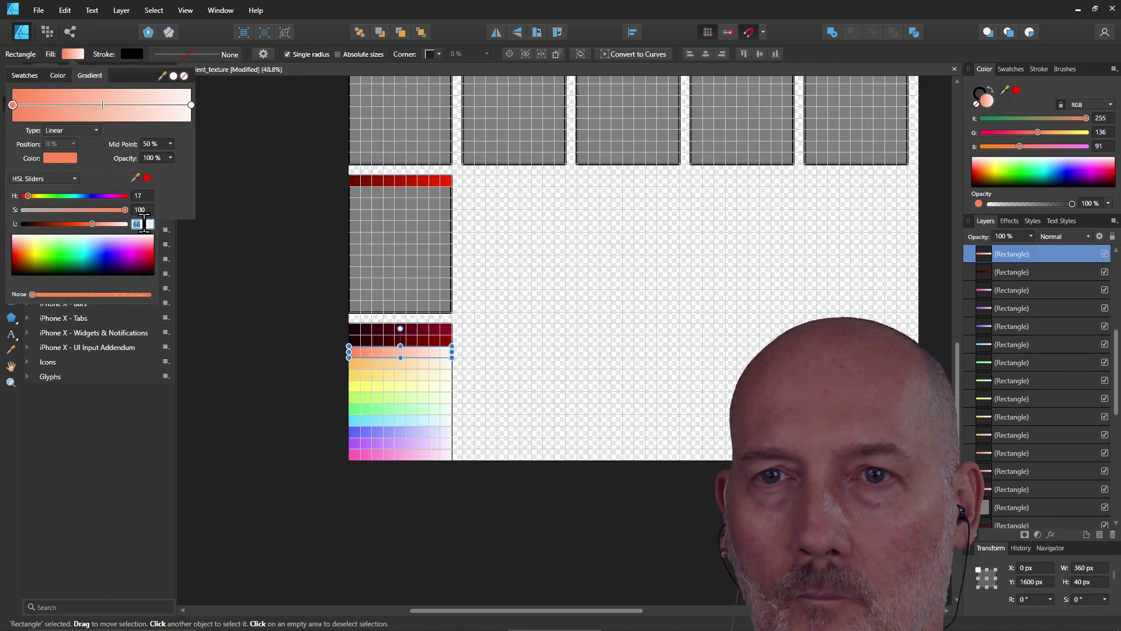
pyautogui.write('5')
pyautogui.press('Return')
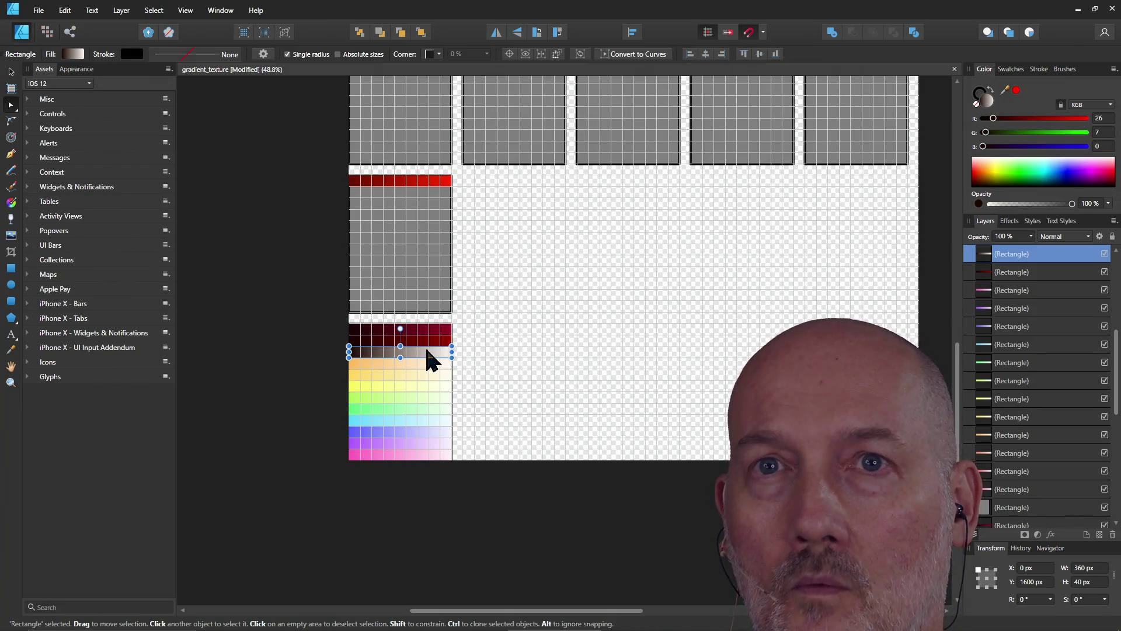
# - Set the peach strip's right gradient stop to lightness 30, then deselect
pyautogui.click(73, 54)
pyautogui.click(191, 105)
pyautogui.click(60, 158)
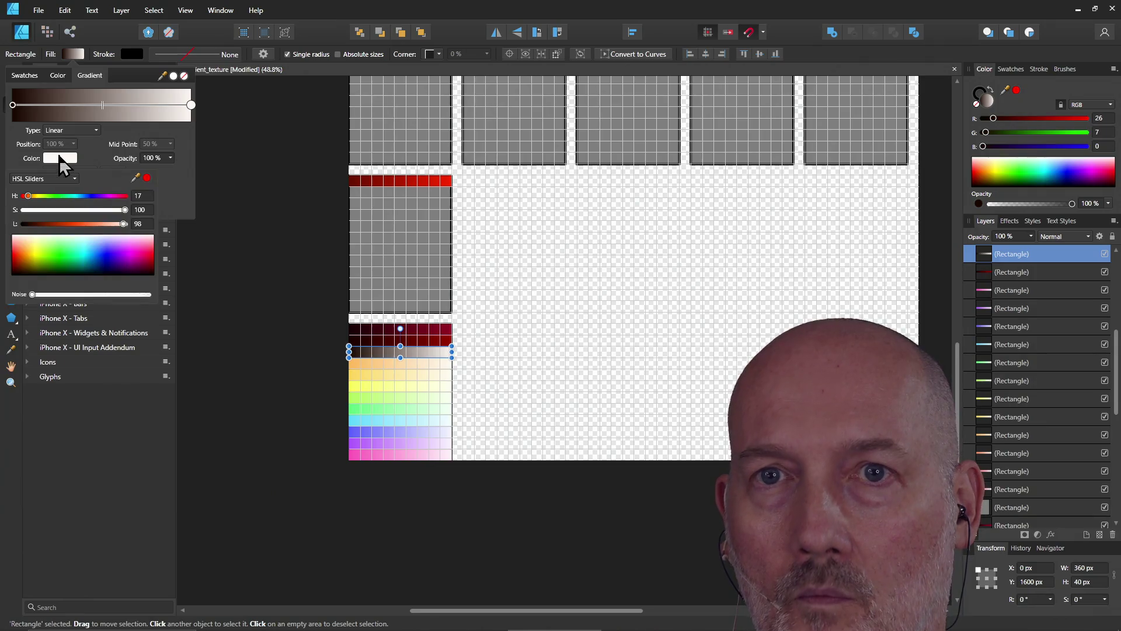
pyautogui.click(146, 224)
pyautogui.write('30')
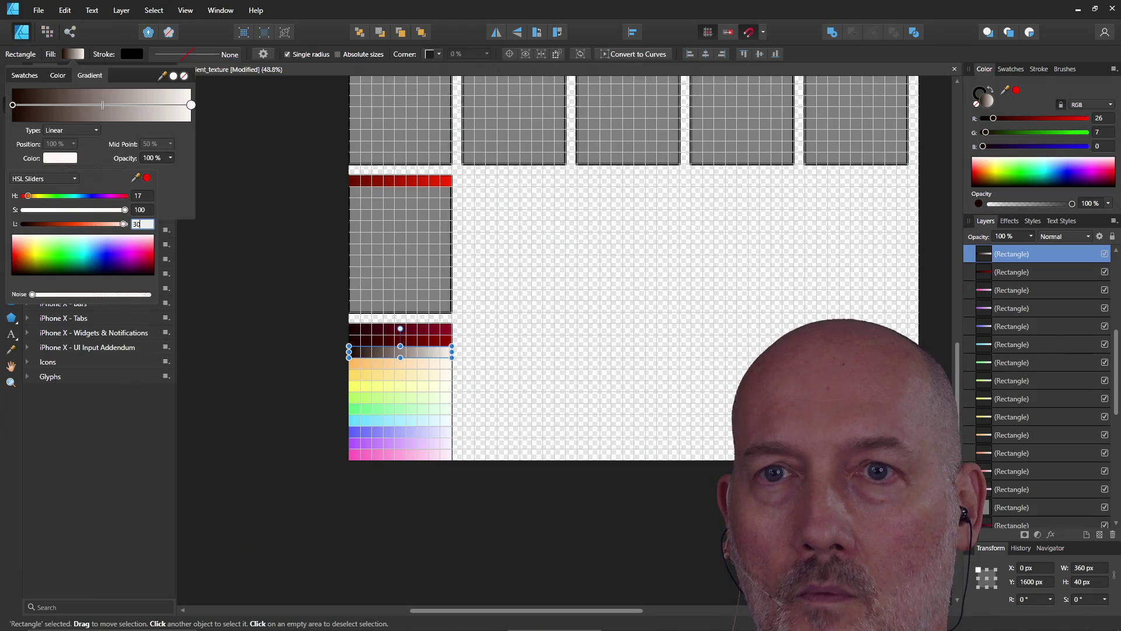
pyautogui.press('Return')
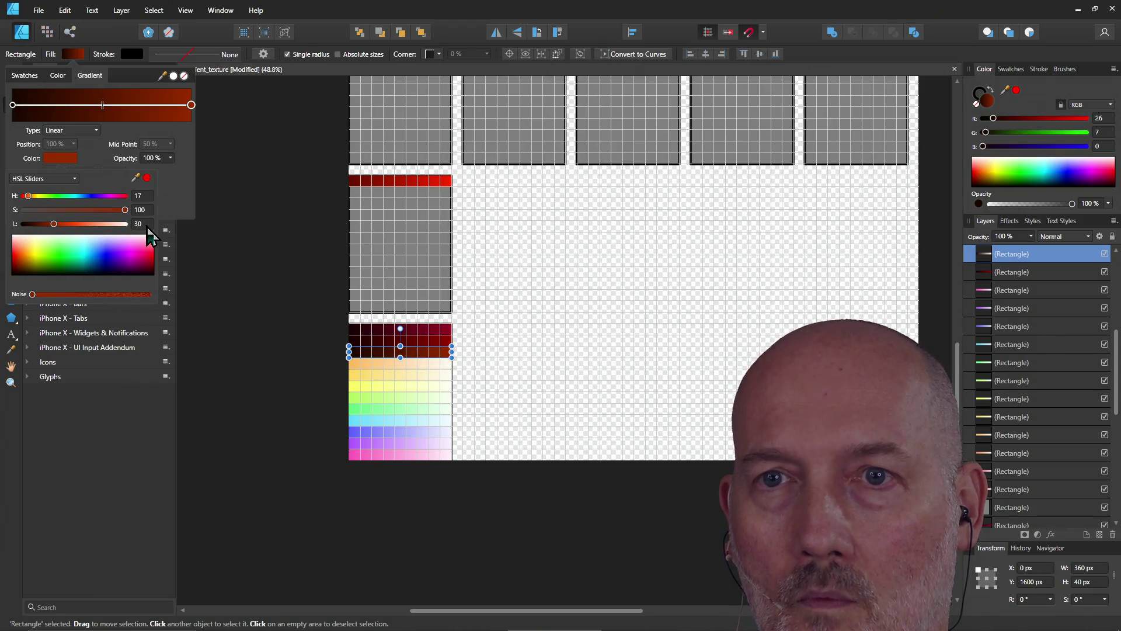
pyautogui.click(244, 340)
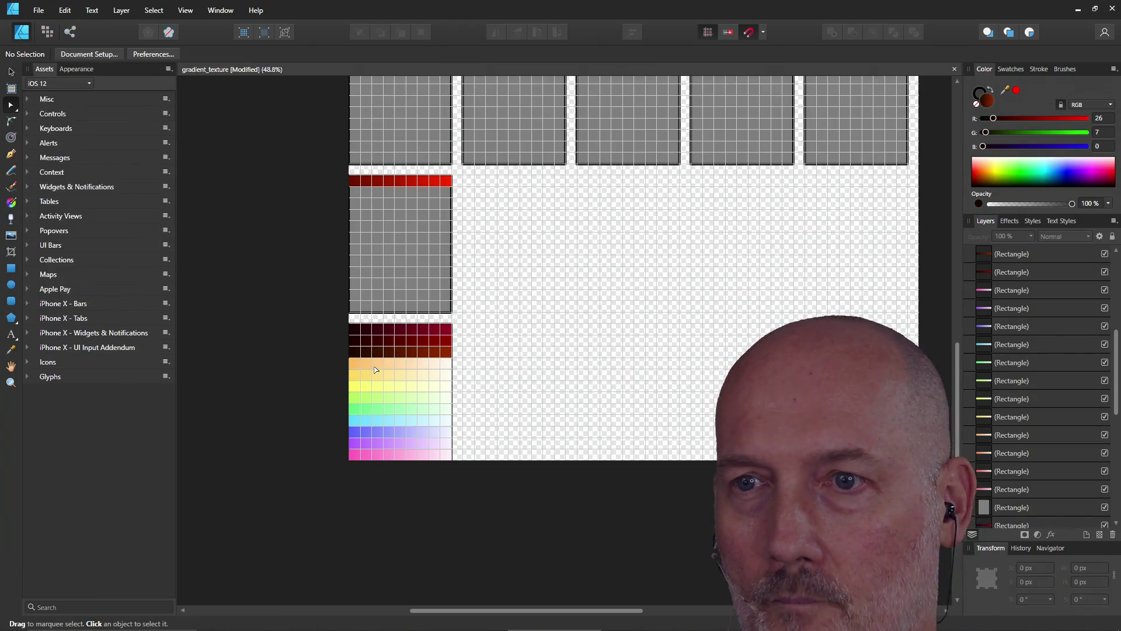
# - Give the light-orange strip's gradient lightness 5 on the left stop and 30 on the right
pyautogui.click(375, 365)
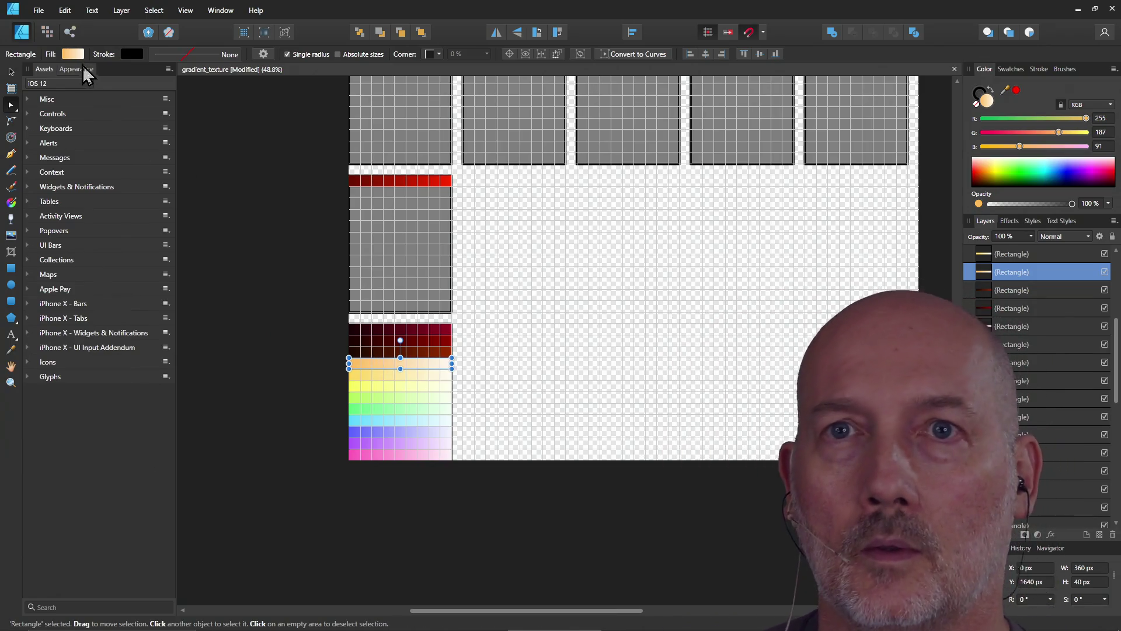
pyautogui.click(73, 54)
pyautogui.click(59, 159)
pyautogui.click(144, 225)
pyautogui.write('5')
pyautogui.press('Return')
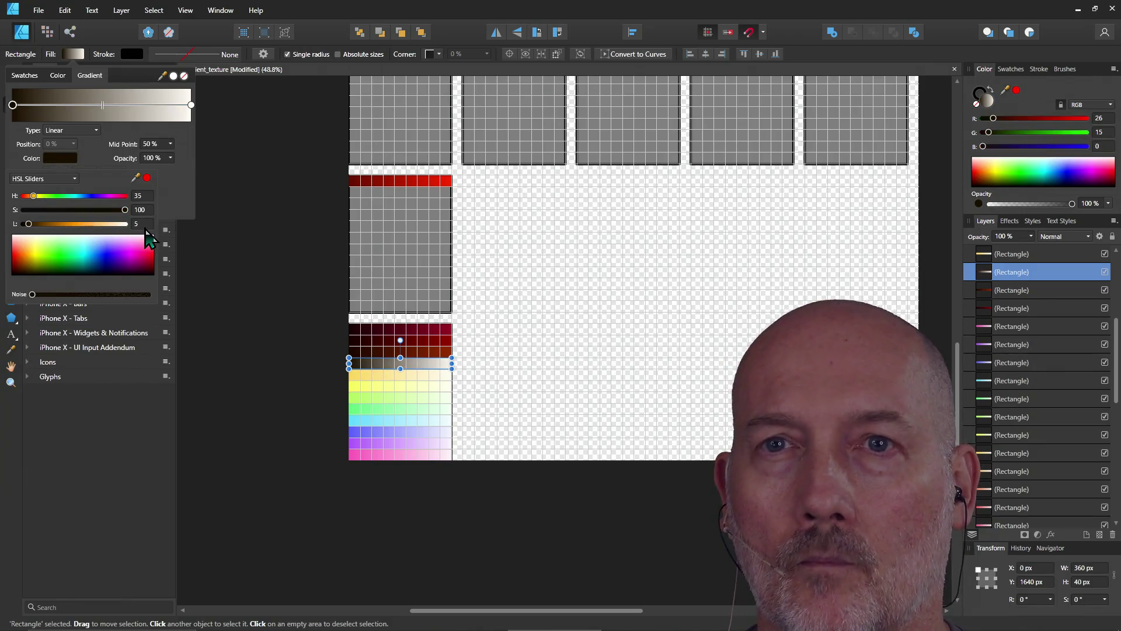
pyautogui.click(191, 104)
pyautogui.click(60, 158)
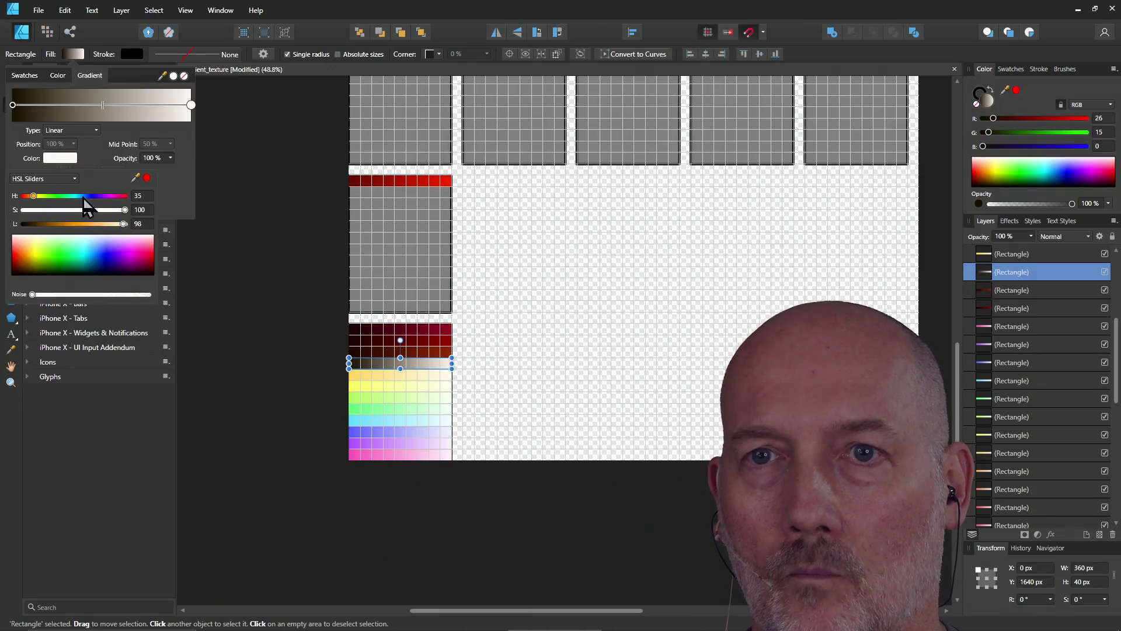
pyautogui.click(142, 225)
pyautogui.write('30')
pyautogui.press('Return')
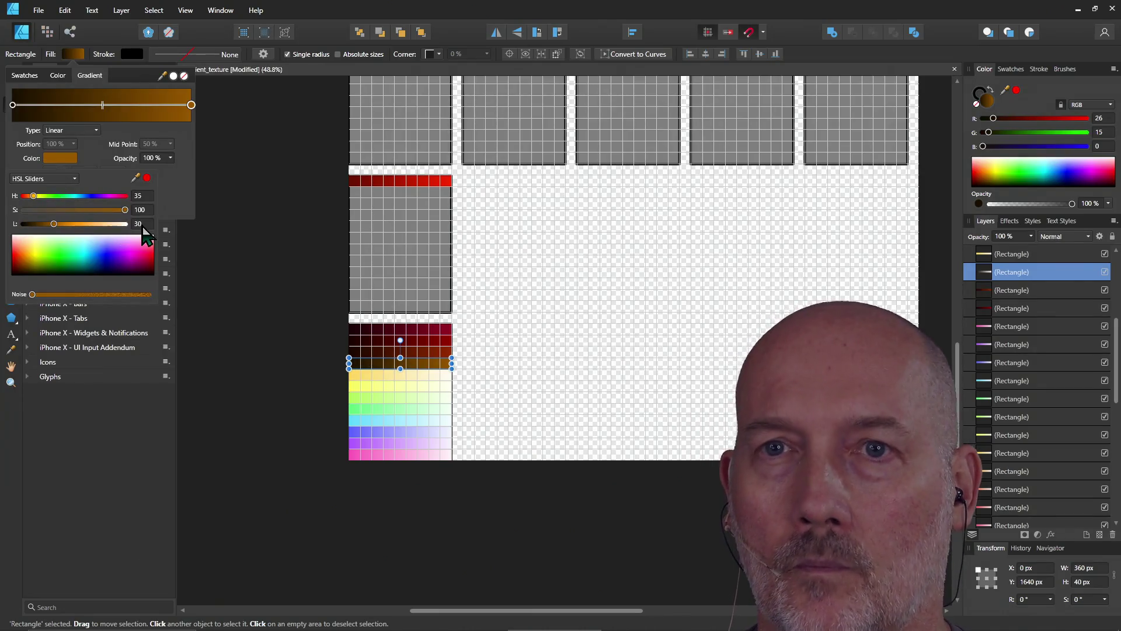
# - Set the yellow strip's gradient stops to lightness 5 and 30, then deselect
pyautogui.click(385, 374)
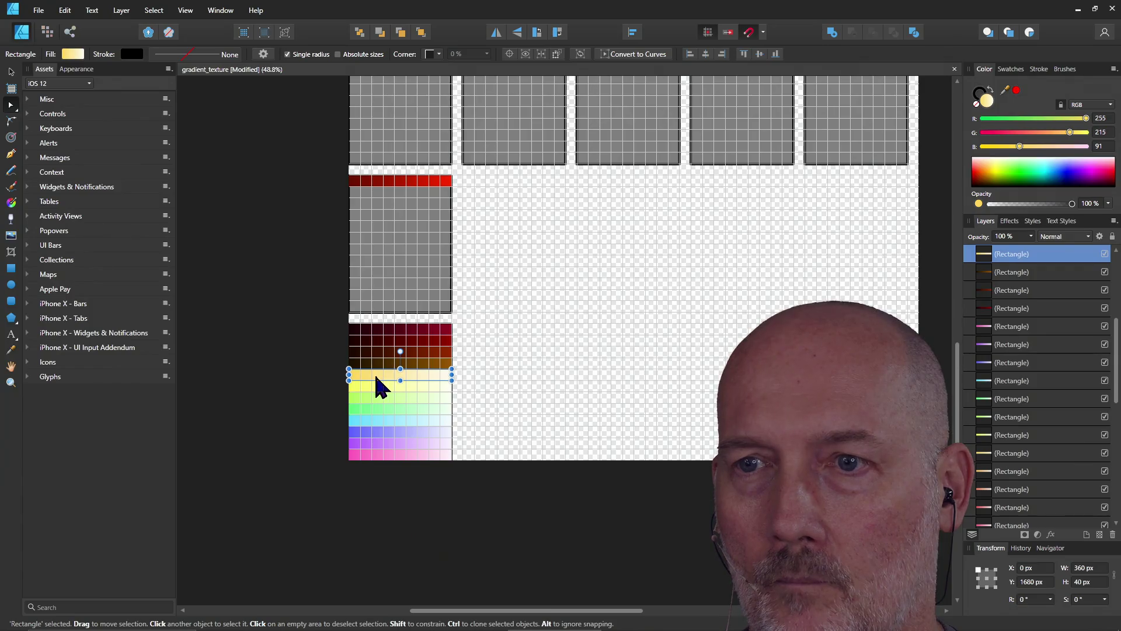
pyautogui.click(73, 55)
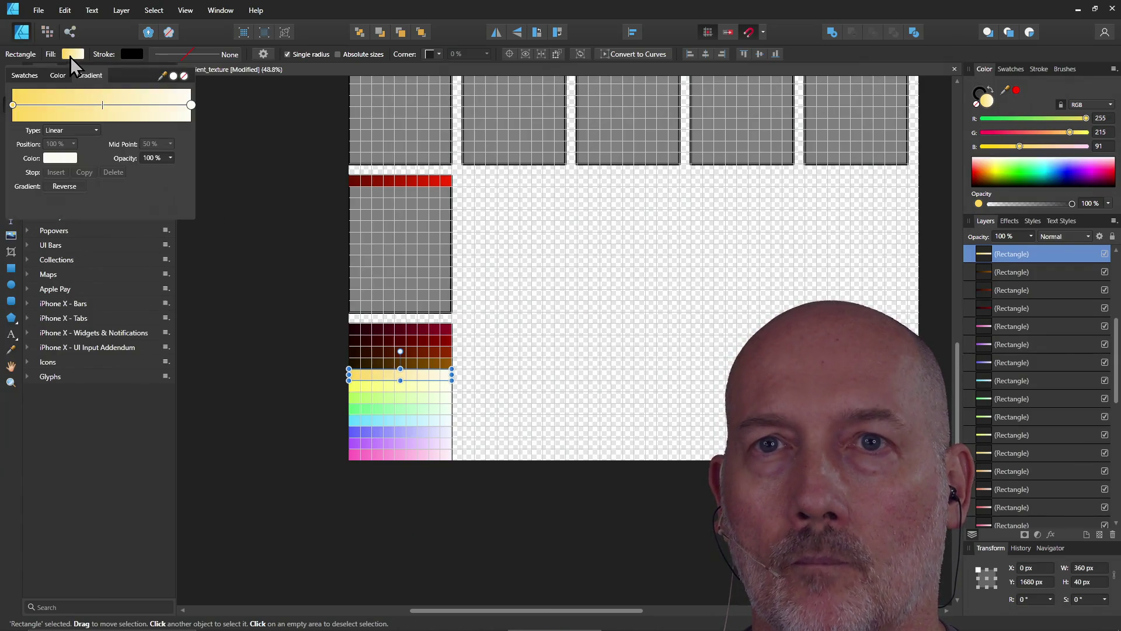
pyautogui.click(13, 105)
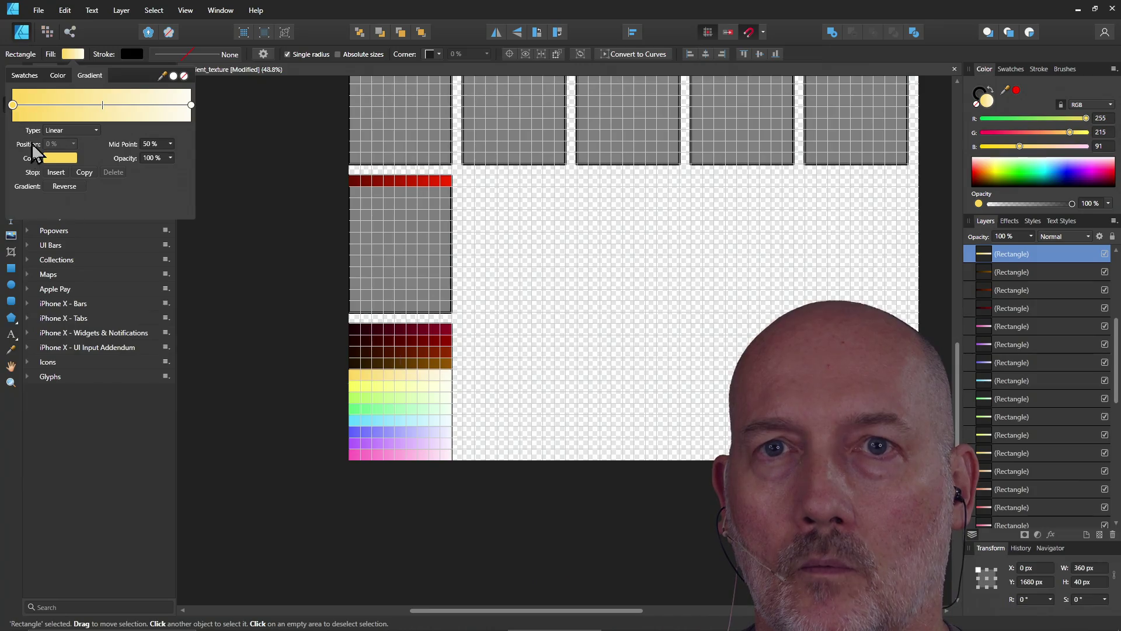
pyautogui.click(47, 157)
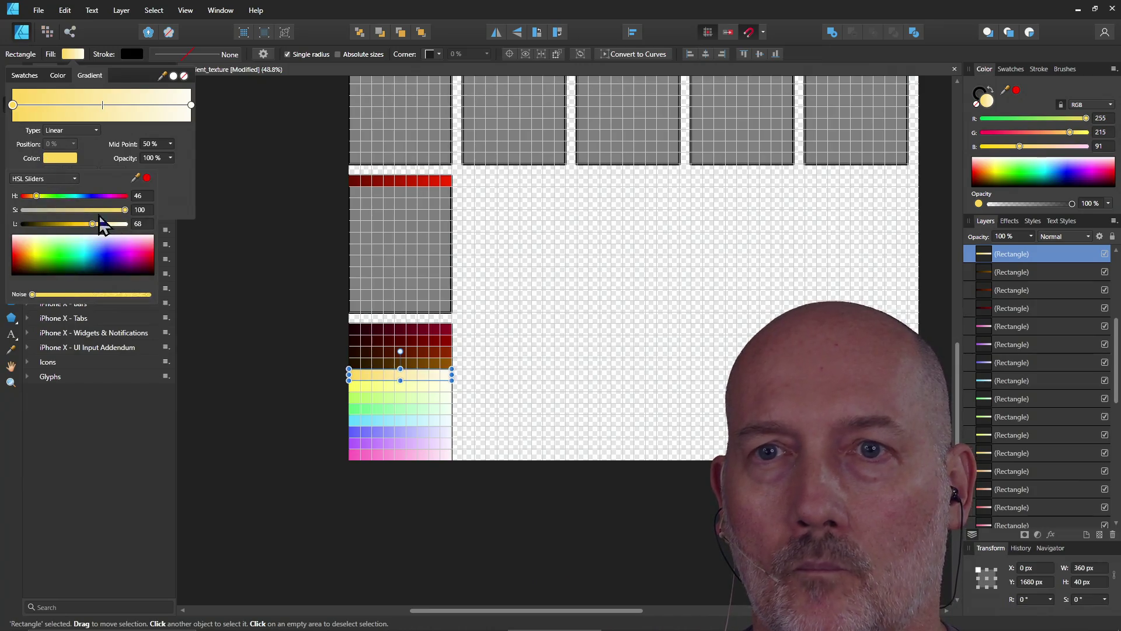
pyautogui.click(143, 223)
pyautogui.write('5')
pyautogui.press('Return')
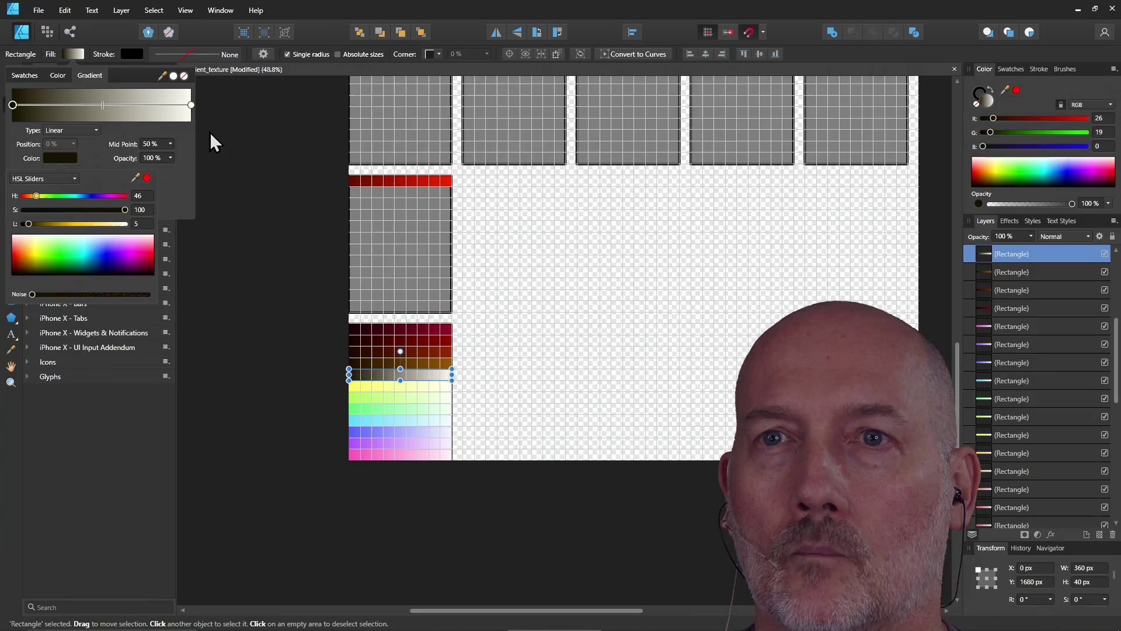
pyautogui.click(191, 105)
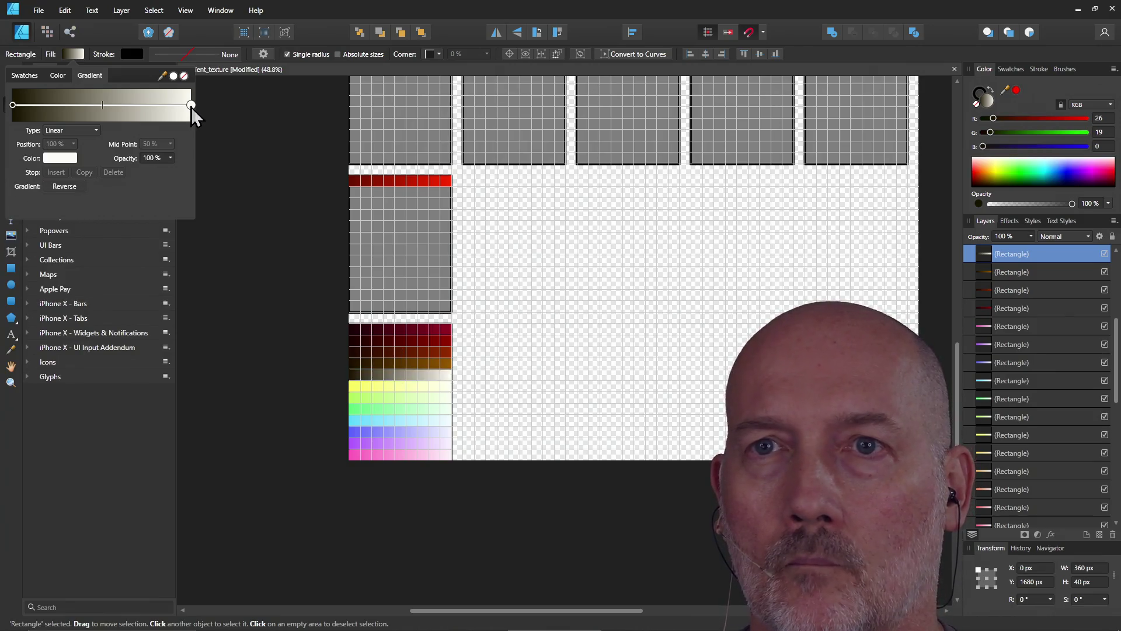
pyautogui.click(62, 158)
pyautogui.click(141, 224)
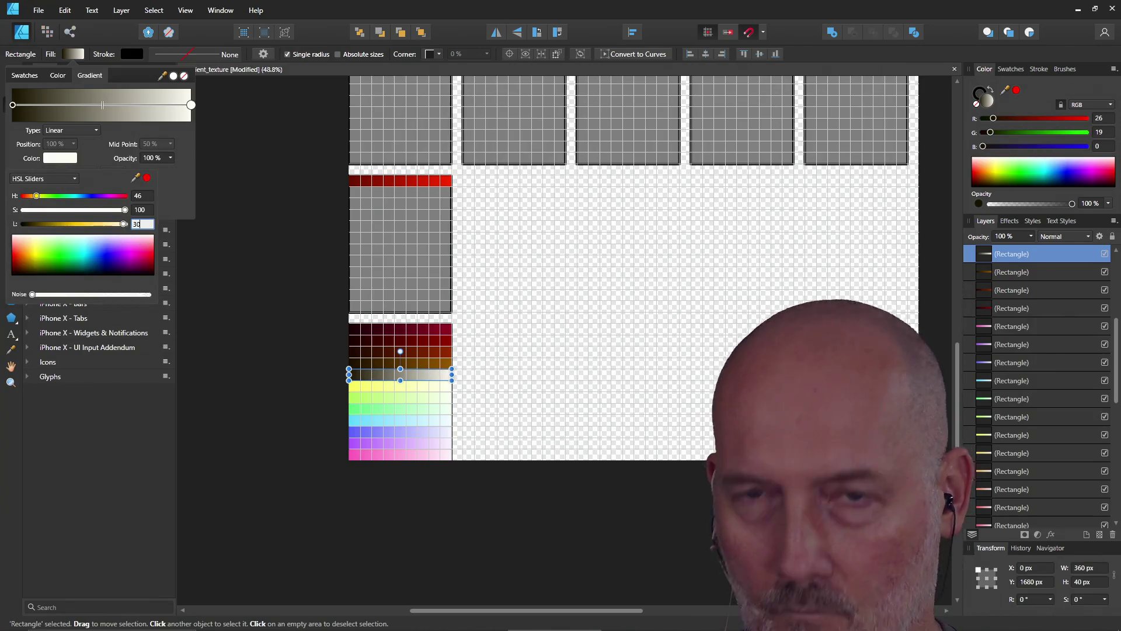
pyautogui.press('Return')
pyautogui.click(217, 301)
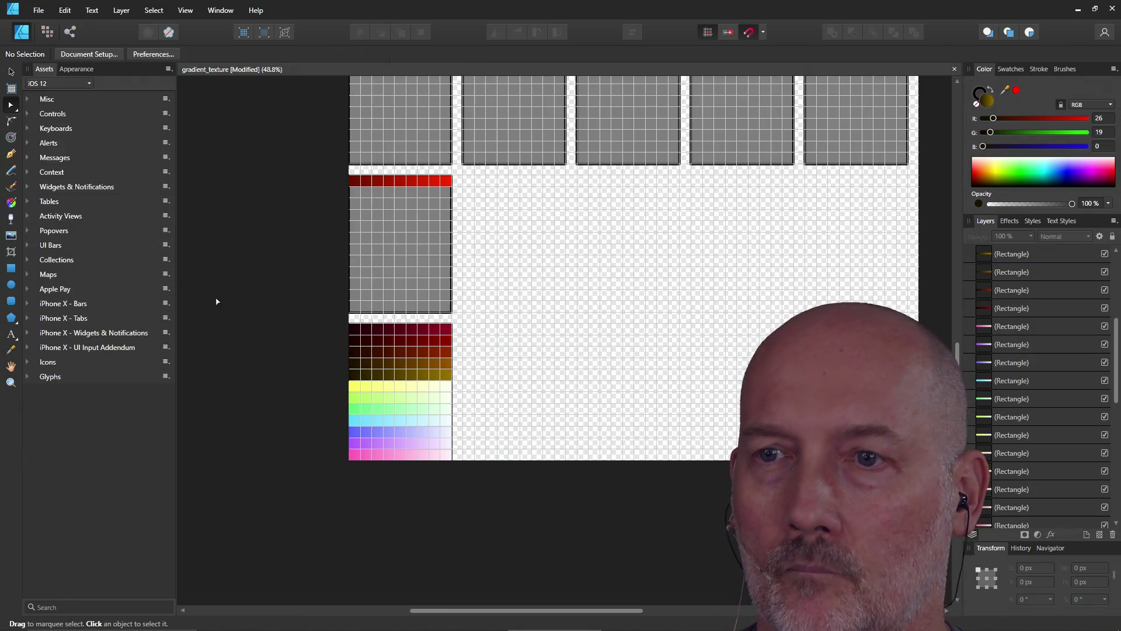
# - Give the yellow strip's gradient a start stop at lightness 5 and an end stop at lightness 30
pyautogui.click(394, 391)
pyautogui.click(373, 387)
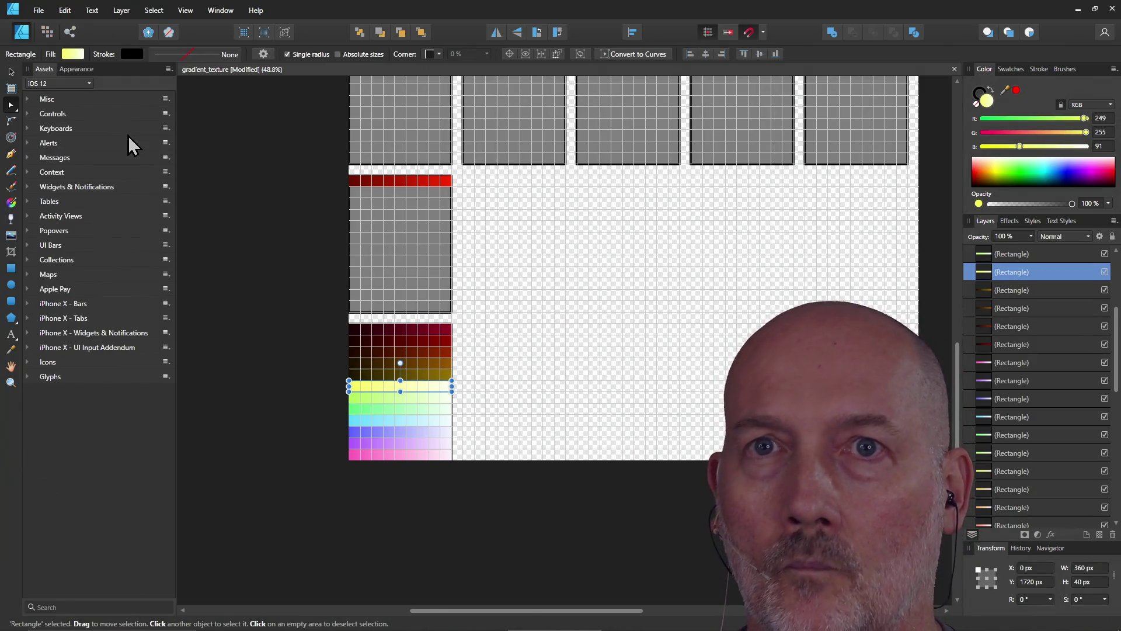
pyautogui.click(74, 56)
pyautogui.click(59, 158)
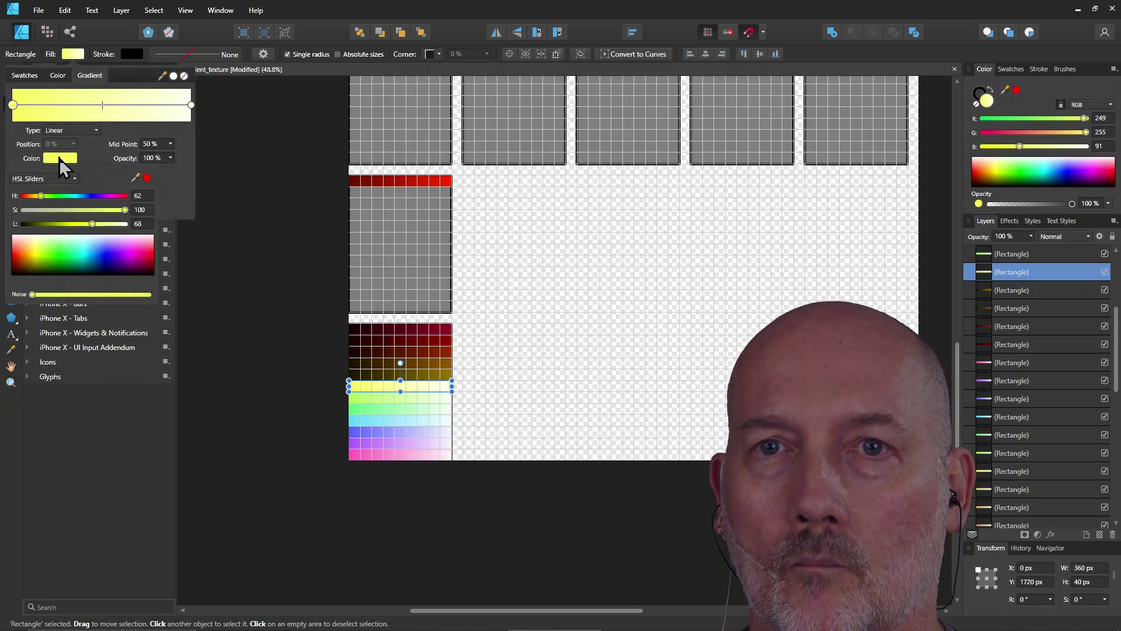
pyautogui.click(138, 224)
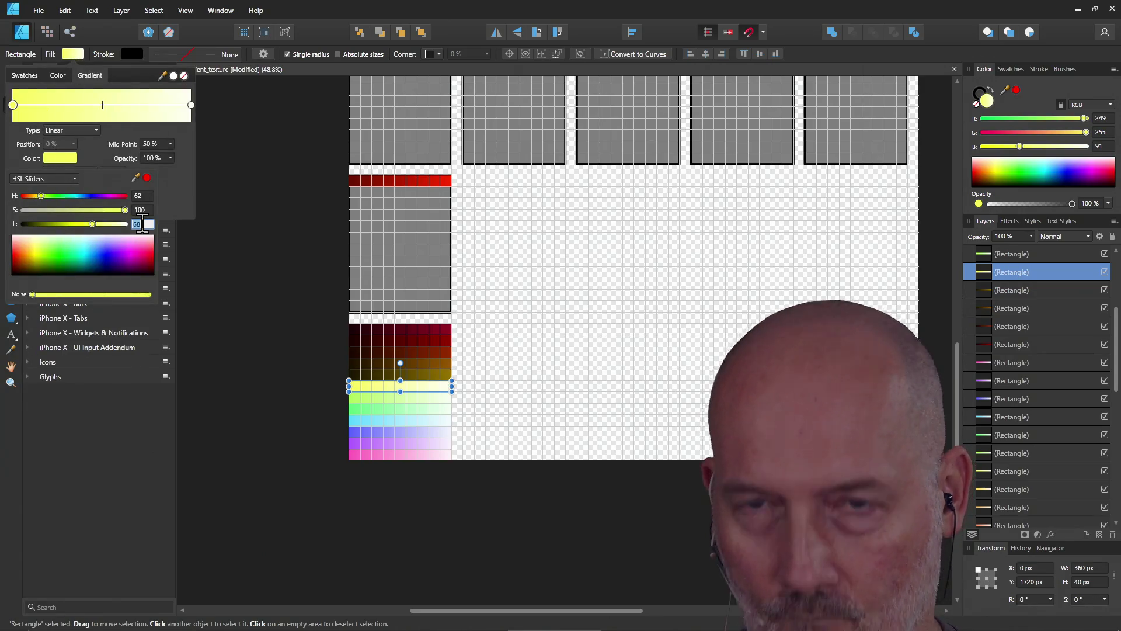
pyautogui.write('5')
pyautogui.press('Return')
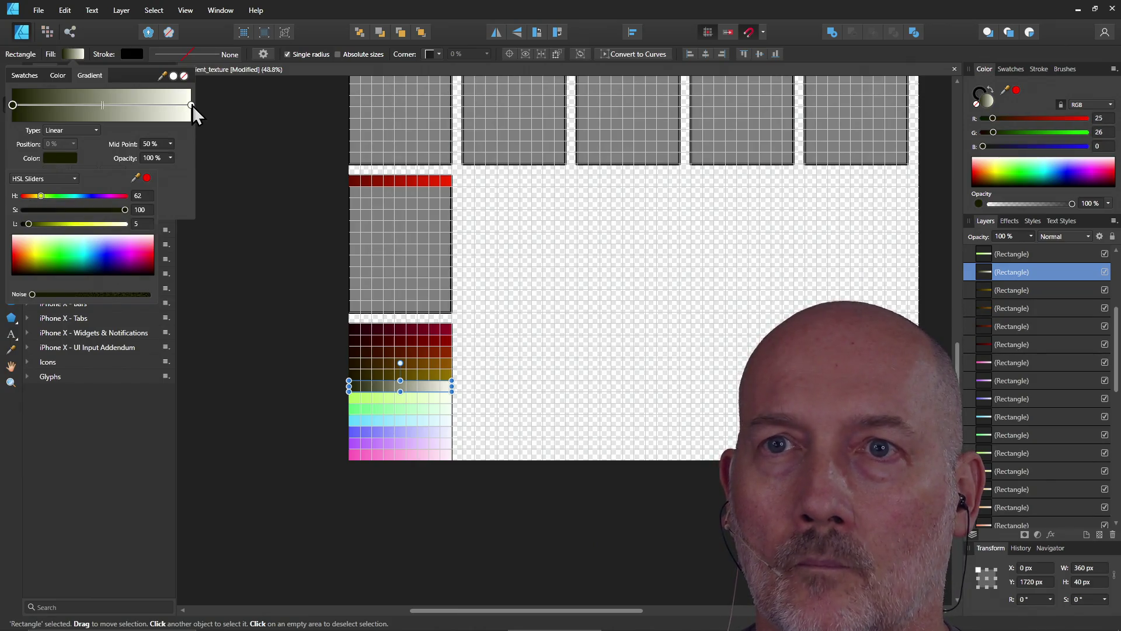
pyautogui.click(192, 105)
pyautogui.click(58, 158)
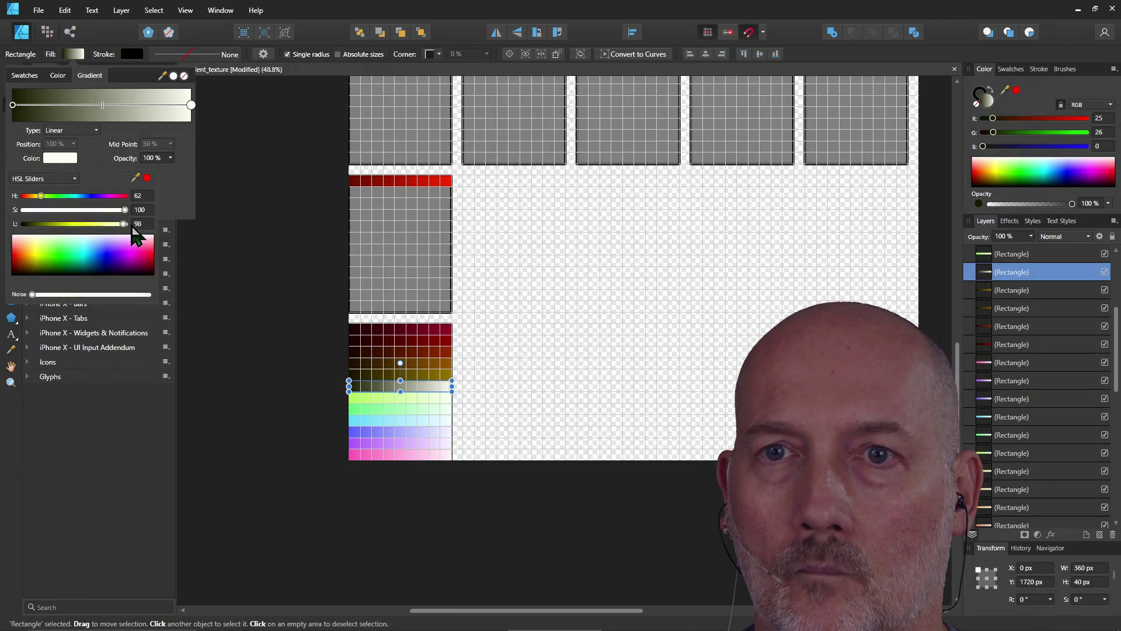
pyautogui.write('30')
pyautogui.press('Return')
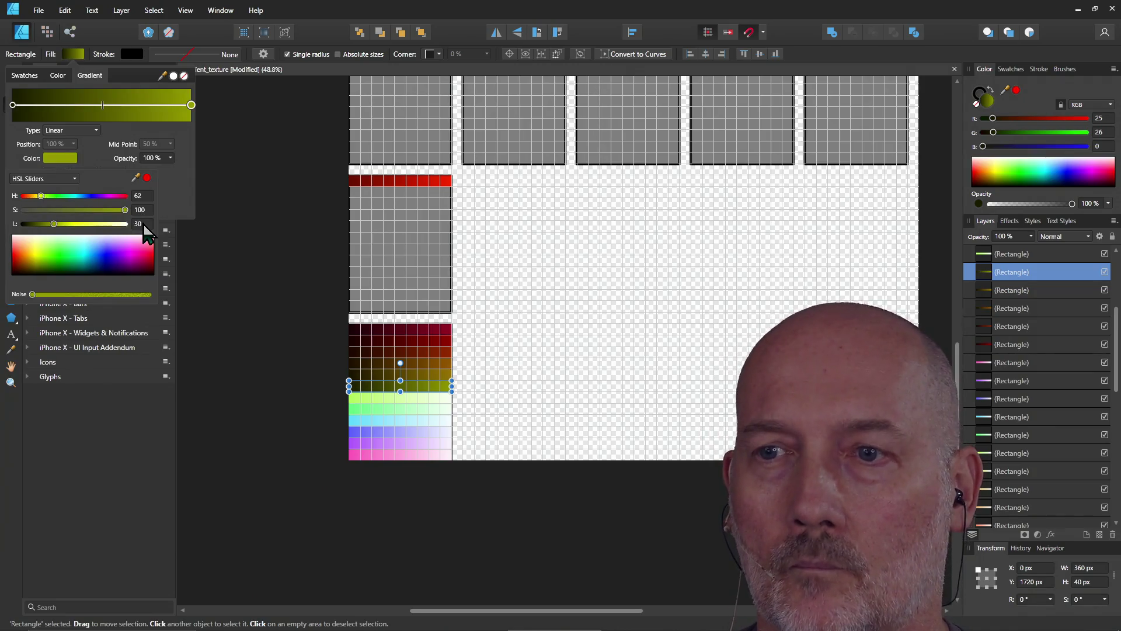
# - Set the yellow-green strip's gradient start stop to lightness 5
pyautogui.click(366, 406)
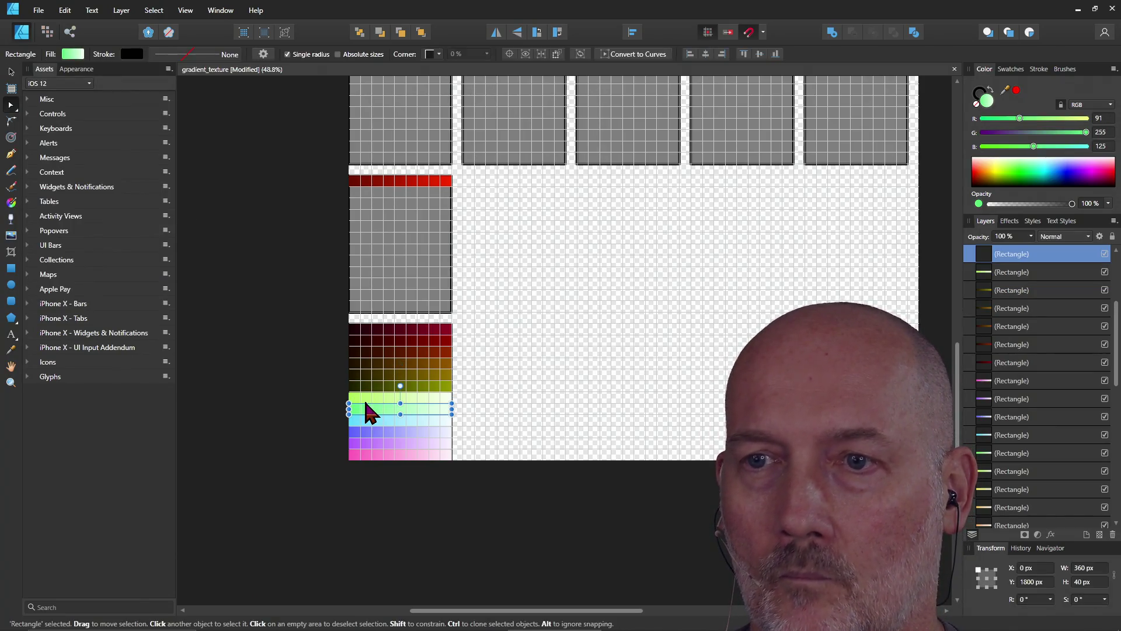
pyautogui.click(363, 394)
pyautogui.click(73, 55)
pyautogui.click(73, 55)
pyautogui.click(69, 55)
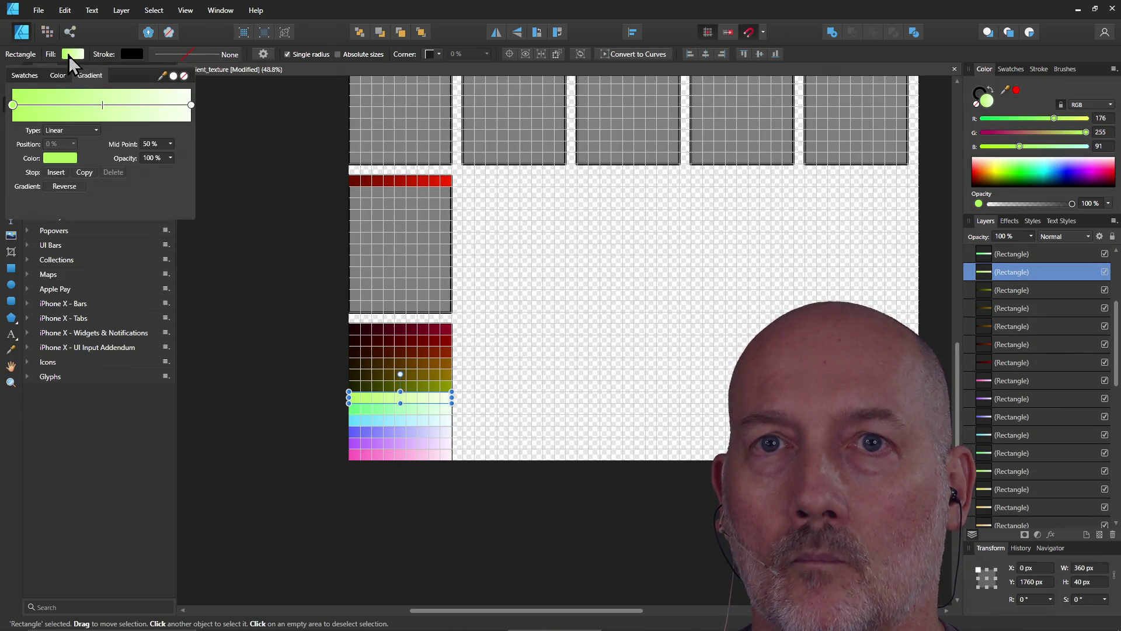
pyautogui.click(78, 157)
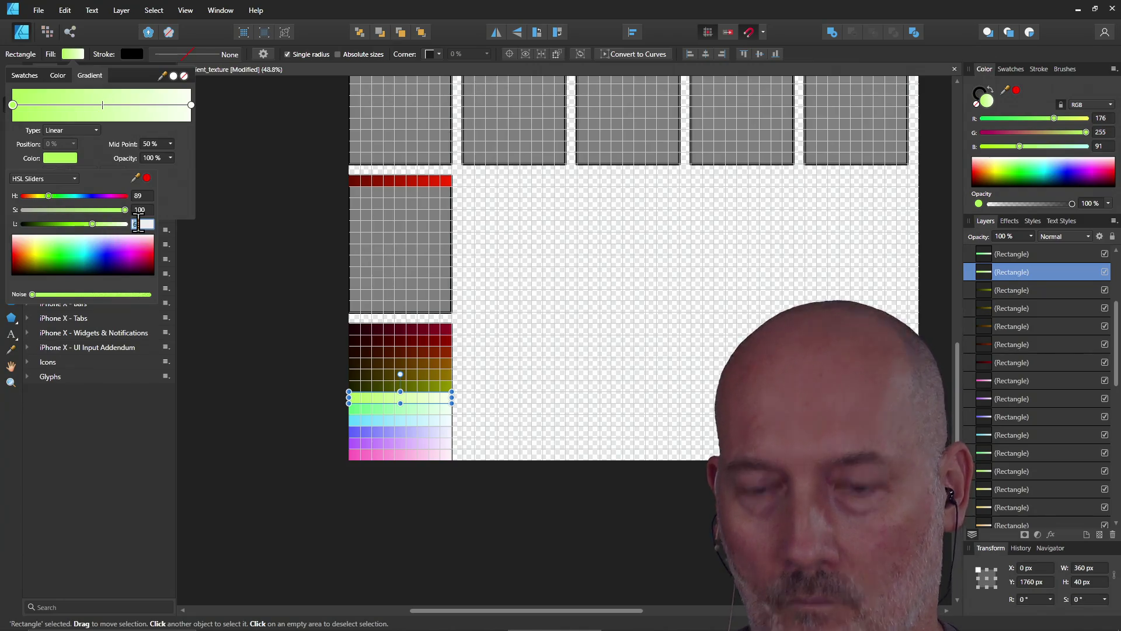
pyautogui.write('5')
pyautogui.press('Return')
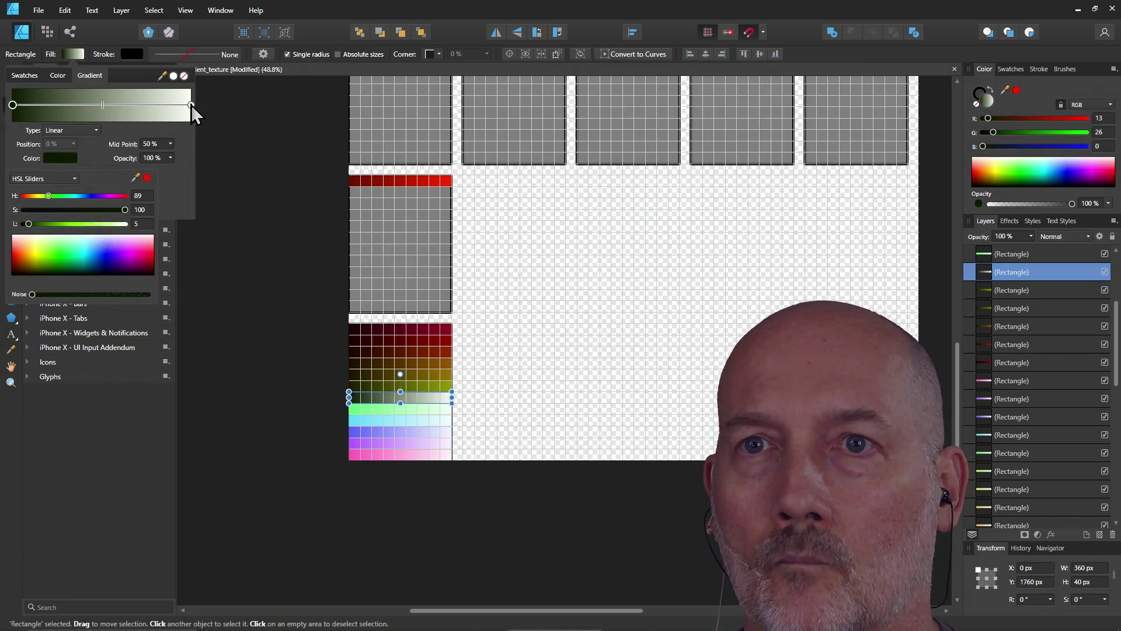
# - Set the yellow-green strip's gradient end stop to lightness 30 and deselect it
pyautogui.click(191, 104)
pyautogui.click(60, 158)
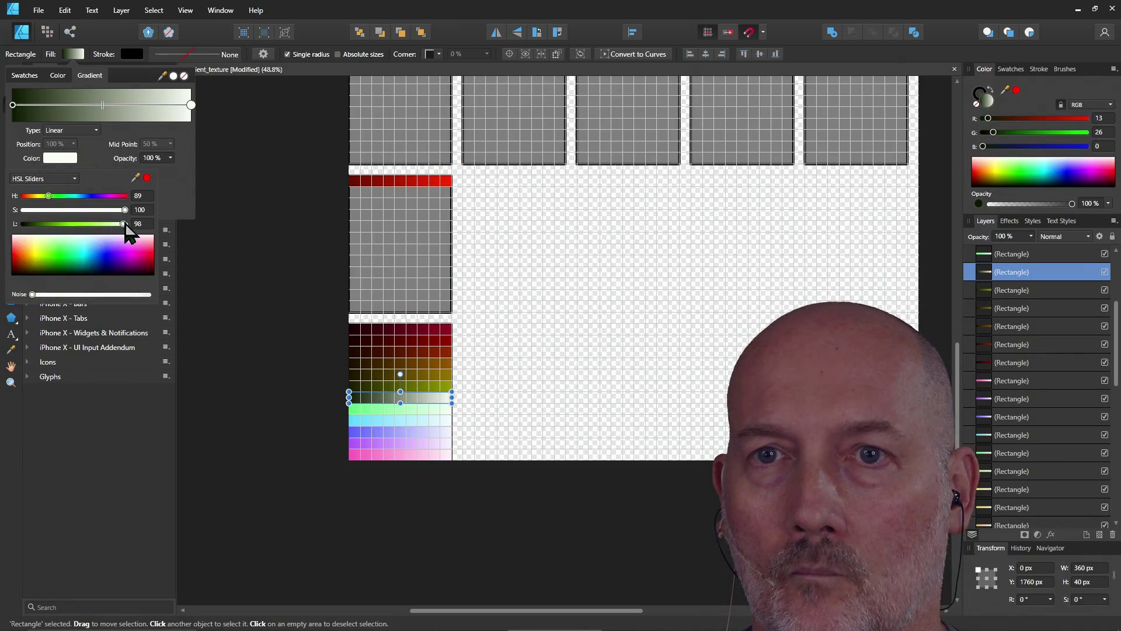
pyautogui.click(143, 224)
pyautogui.write('30')
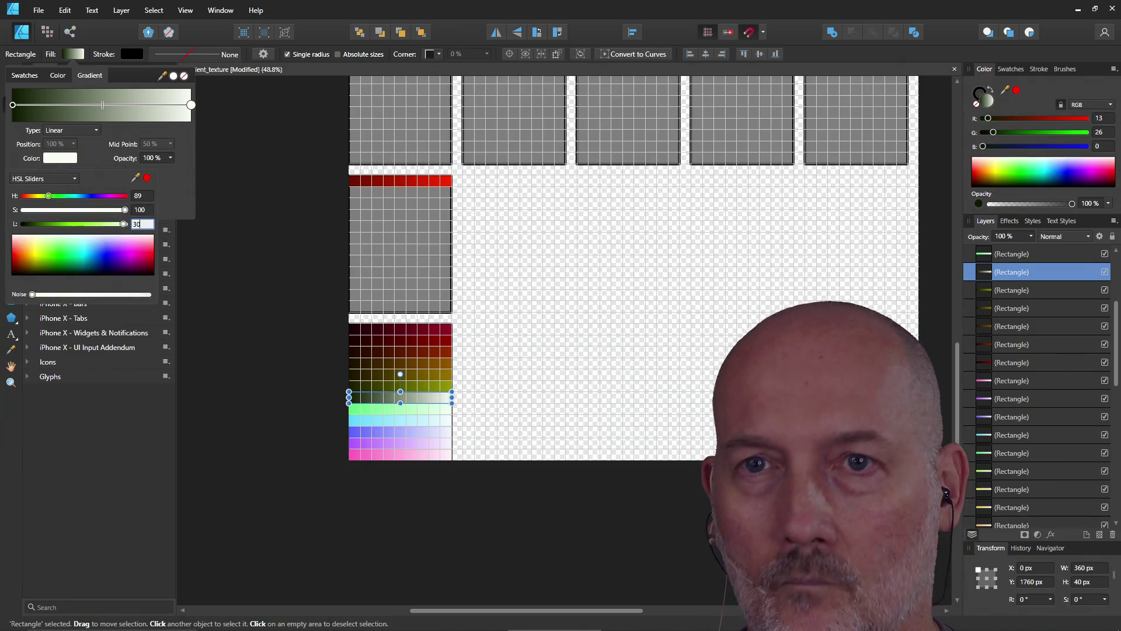
pyautogui.press('Return')
pyautogui.click(208, 250)
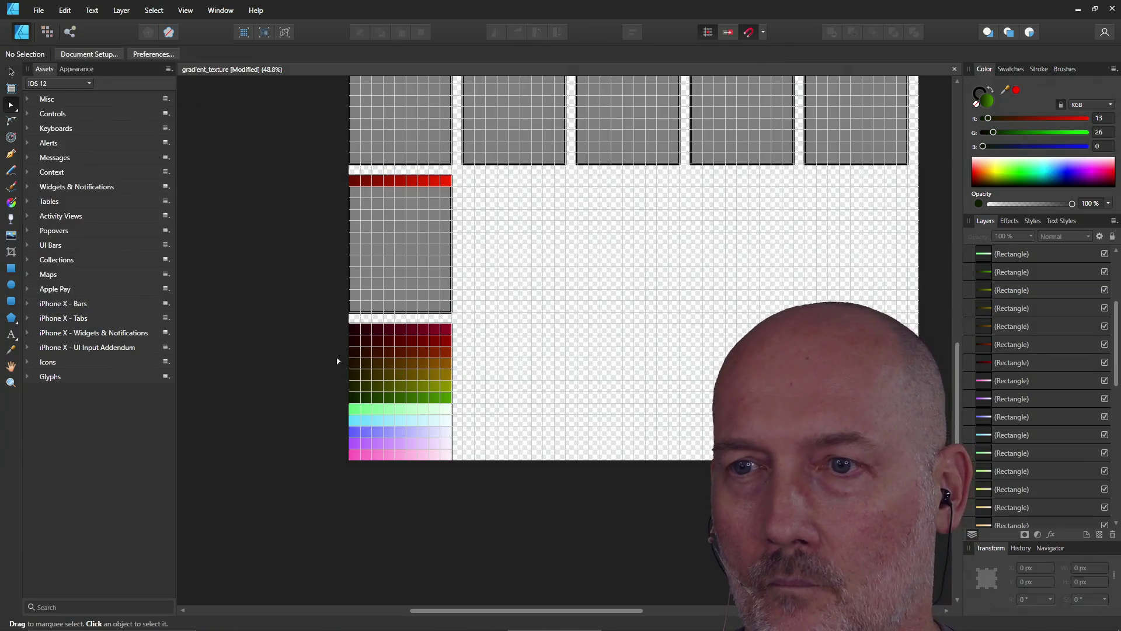
pyautogui.click(376, 414)
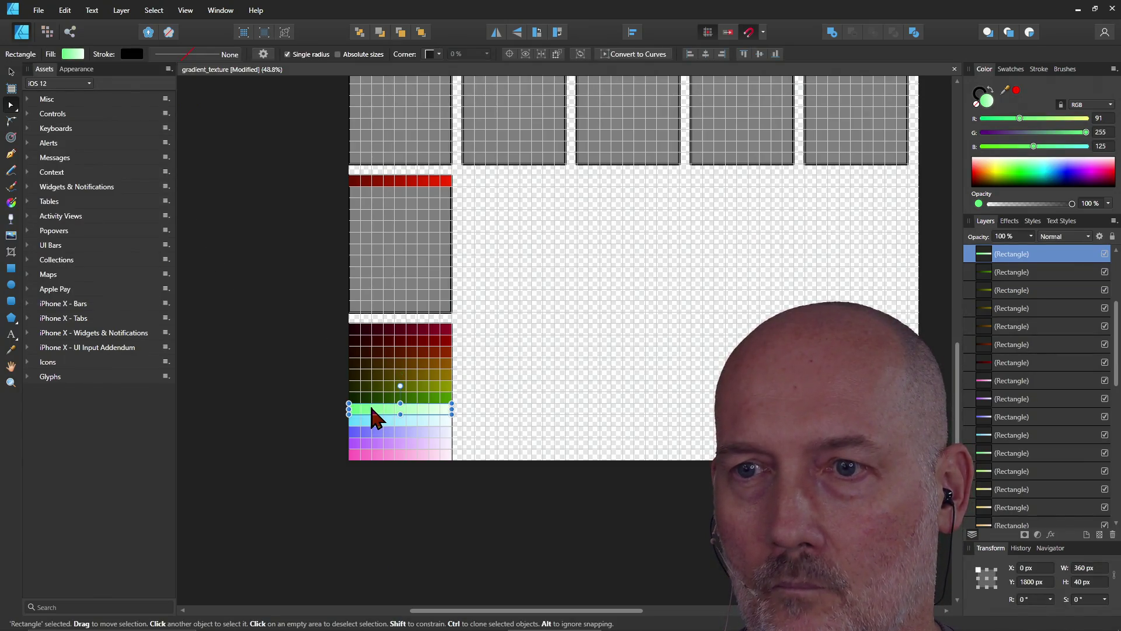
# - Set the green strip's gradient start stop to lightness 5 and end stop to lightness 50
pyautogui.click(73, 55)
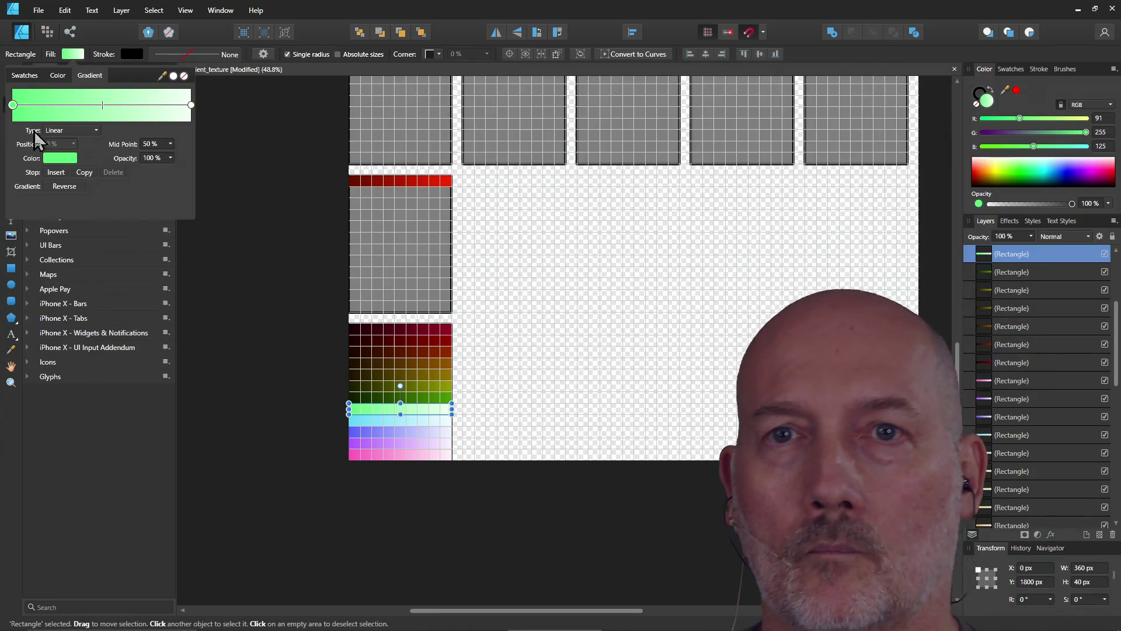
pyautogui.click(60, 158)
pyautogui.click(140, 224)
pyautogui.write('5')
pyautogui.press('Return')
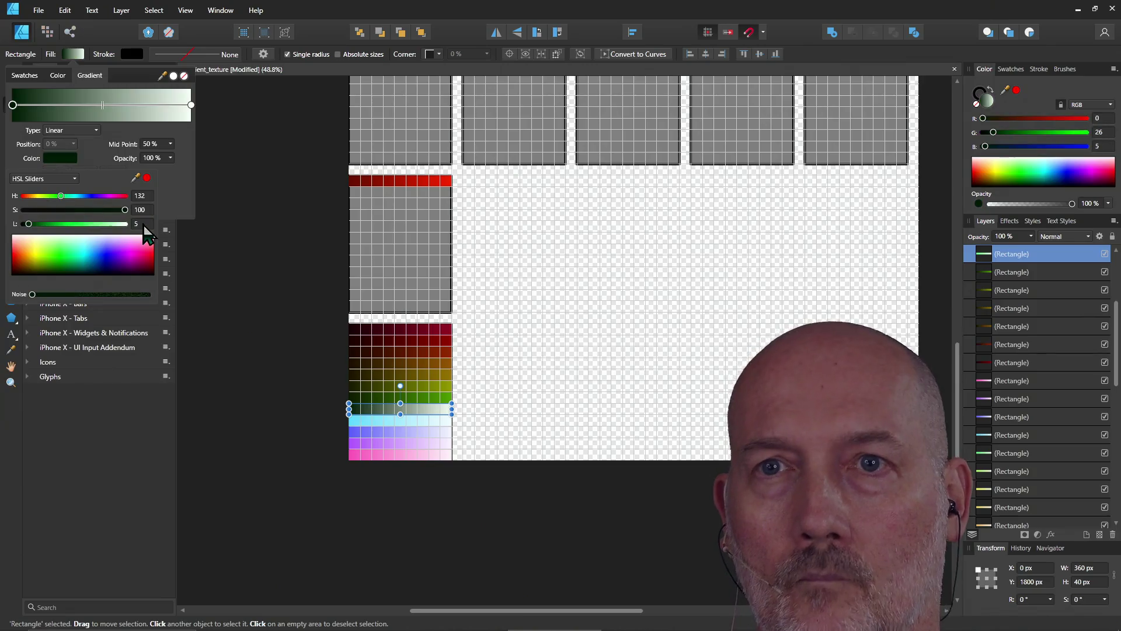
pyautogui.click(192, 105)
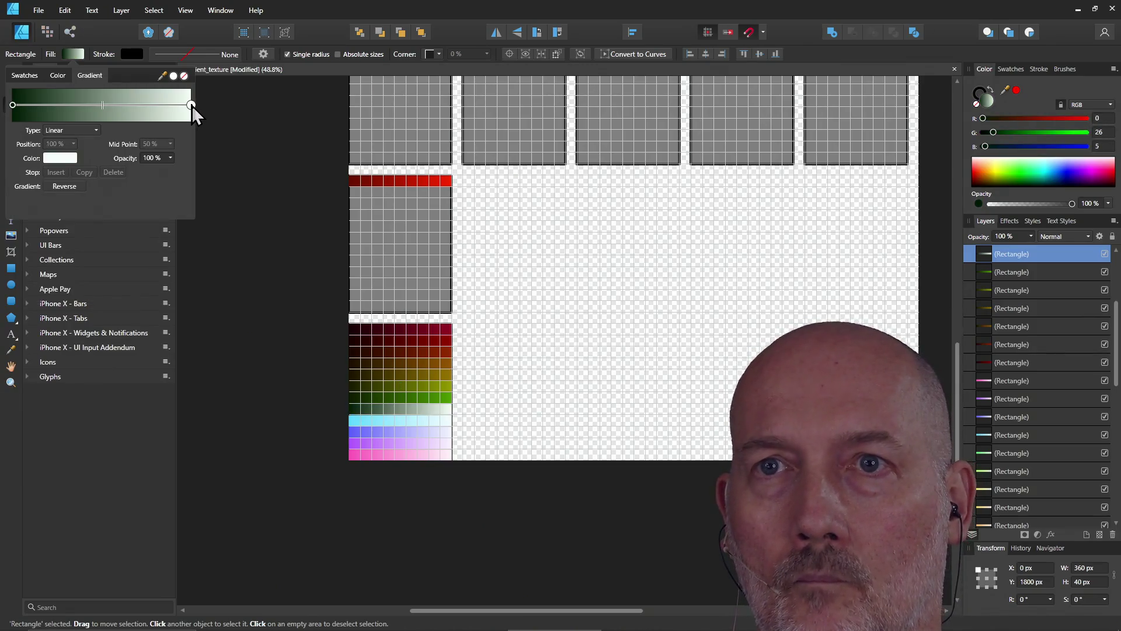
pyautogui.click(64, 158)
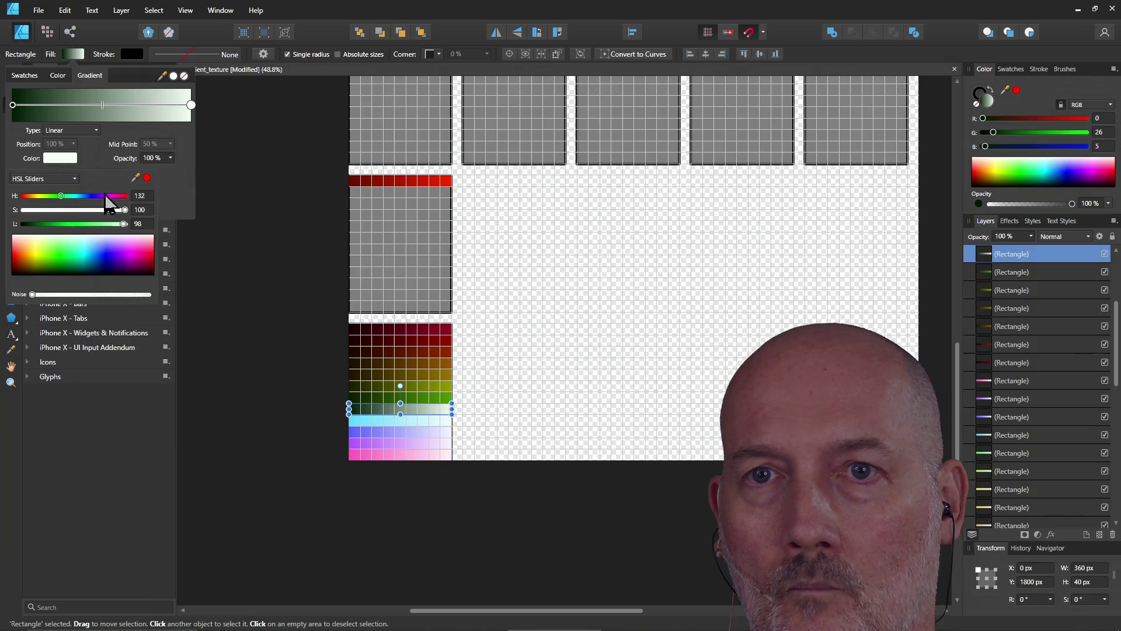
pyautogui.doubleClick(140, 224)
pyautogui.write('50')
pyautogui.press('Return')
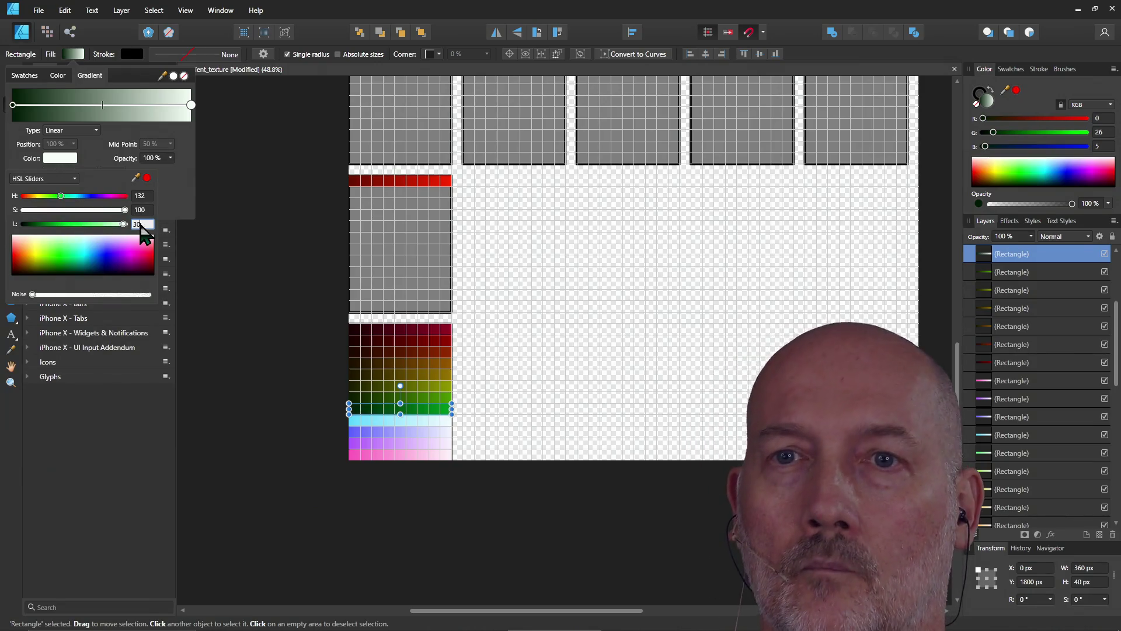
pyautogui.press('Escape')
# - Set the light-blue strip's gradient start stop to lightness 5 and end stop to lightness 30
pyautogui.click(371, 419)
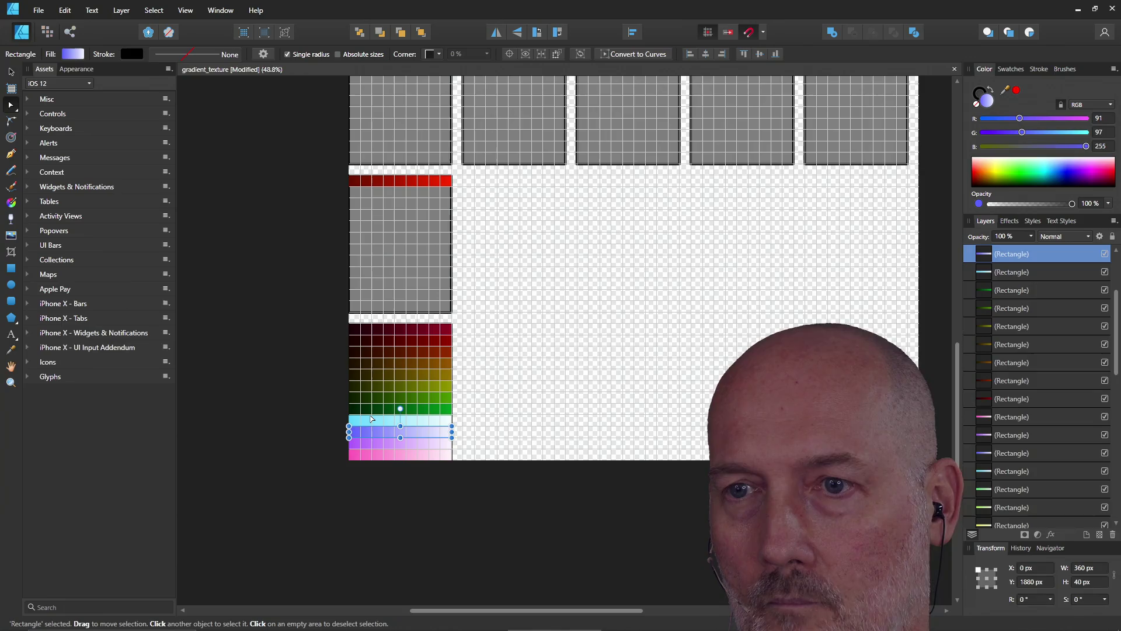
pyautogui.click(71, 55)
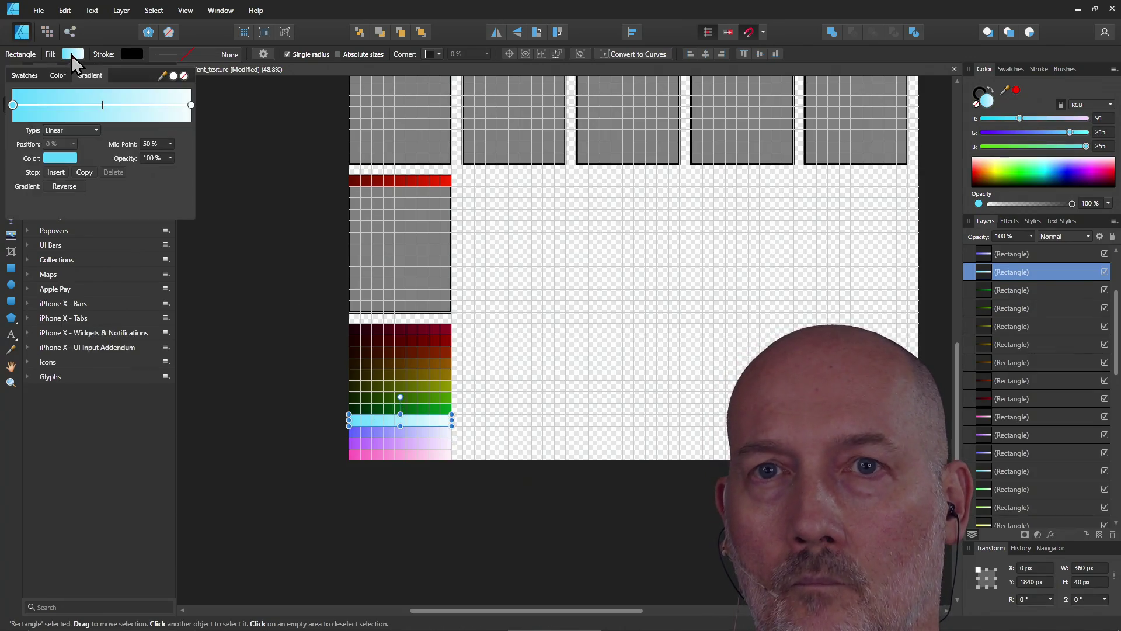
pyautogui.click(68, 157)
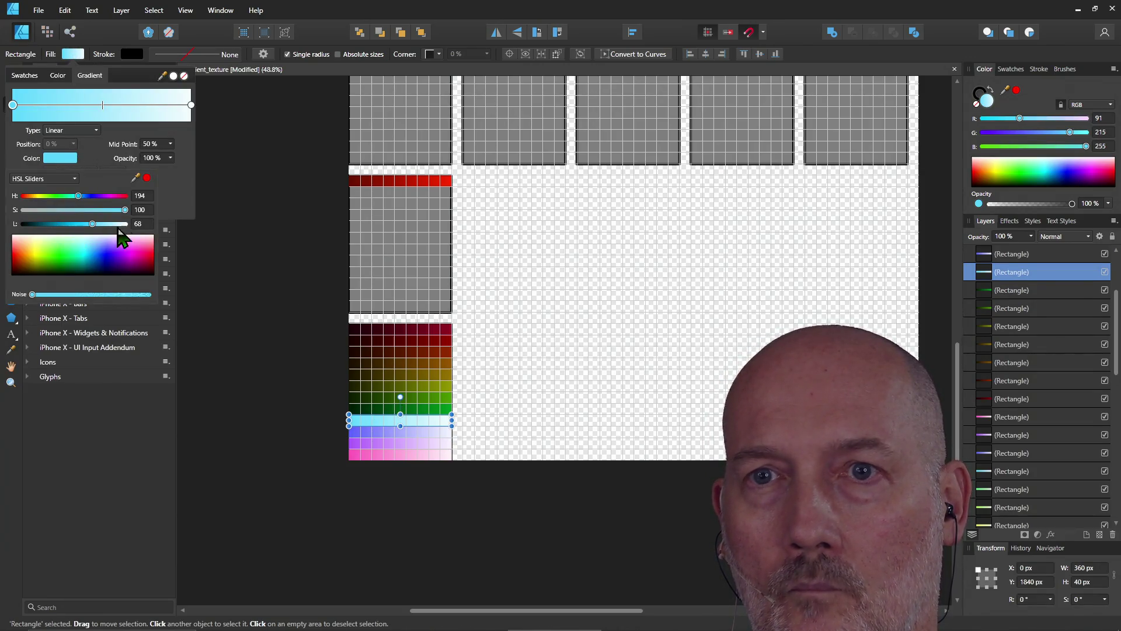
pyautogui.write('5')
pyautogui.press('Return')
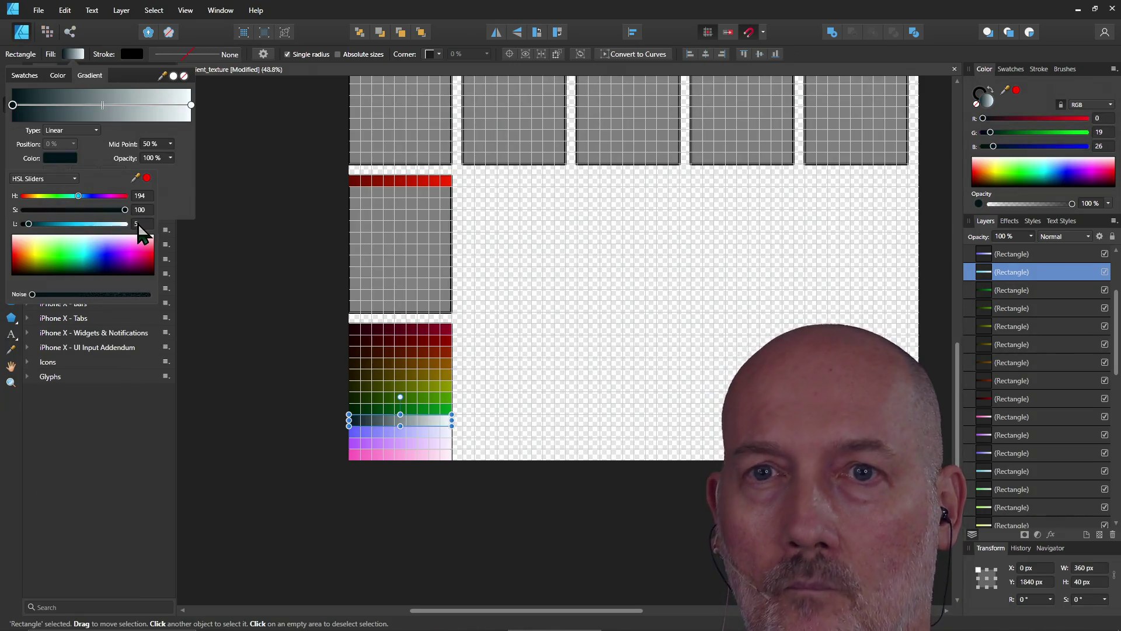
pyautogui.click(191, 106)
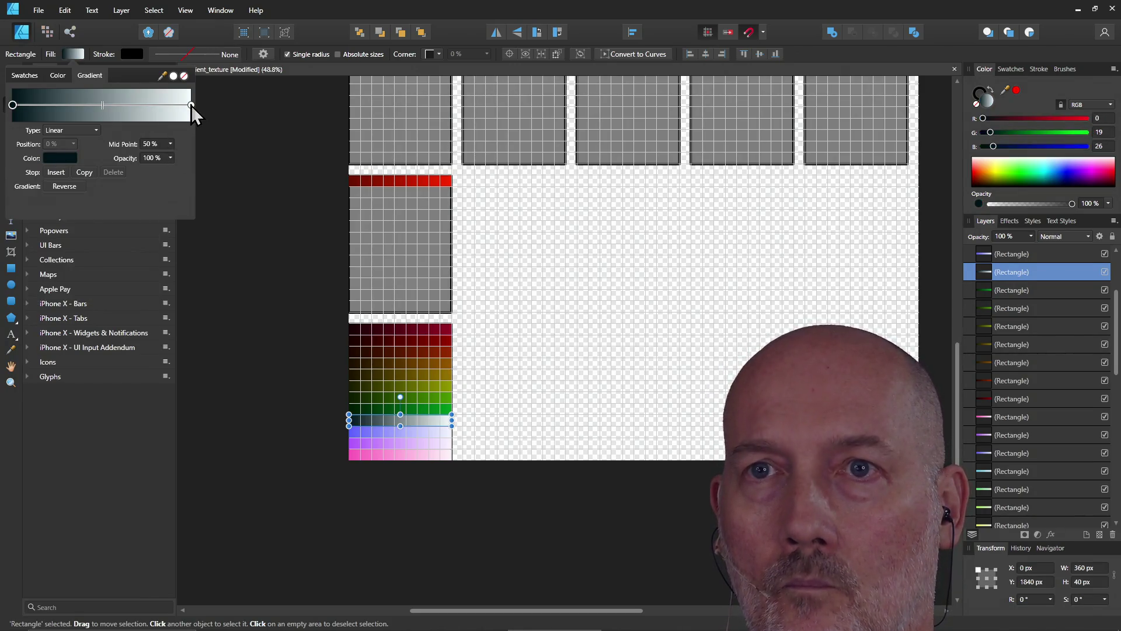
pyautogui.click(191, 105)
pyautogui.click(55, 159)
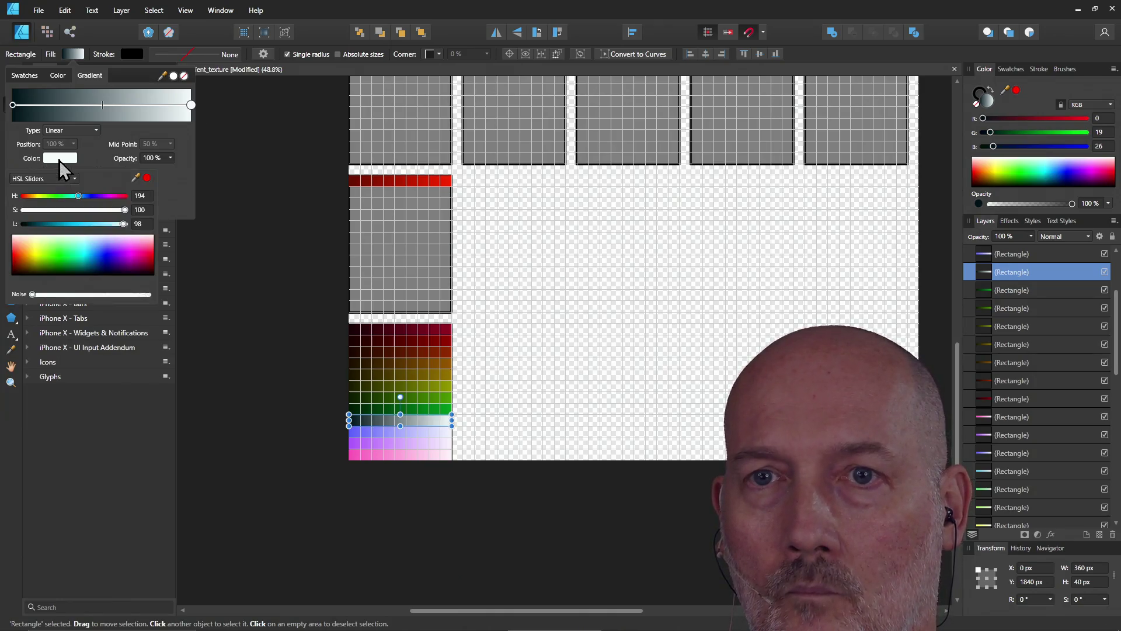
pyautogui.write('30')
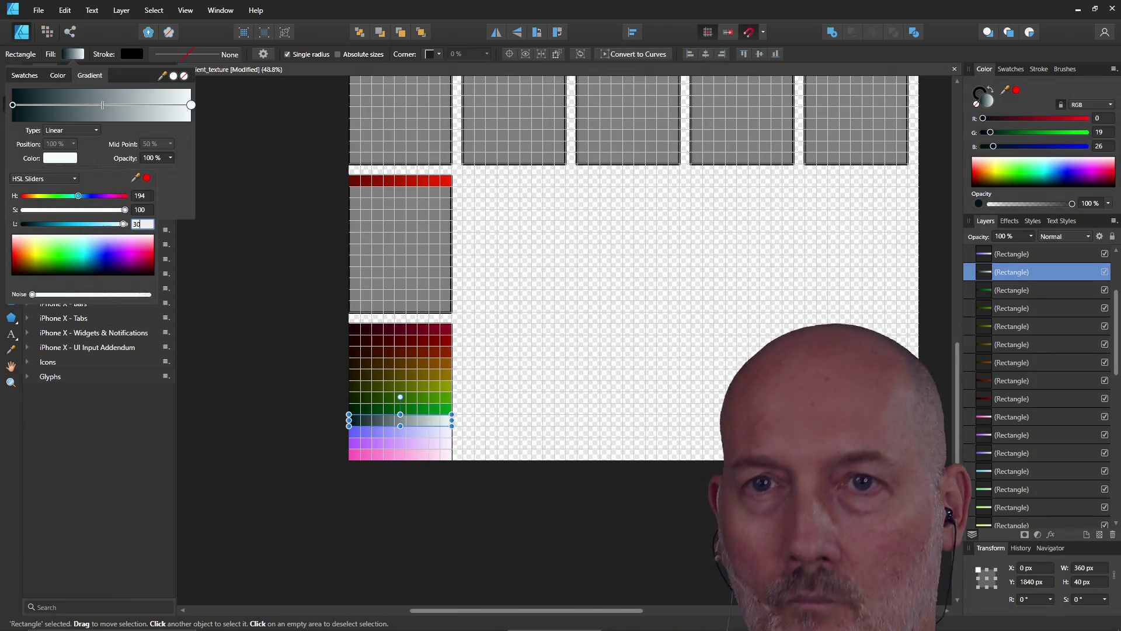
pyautogui.press('Return')
pyautogui.press('Escape')
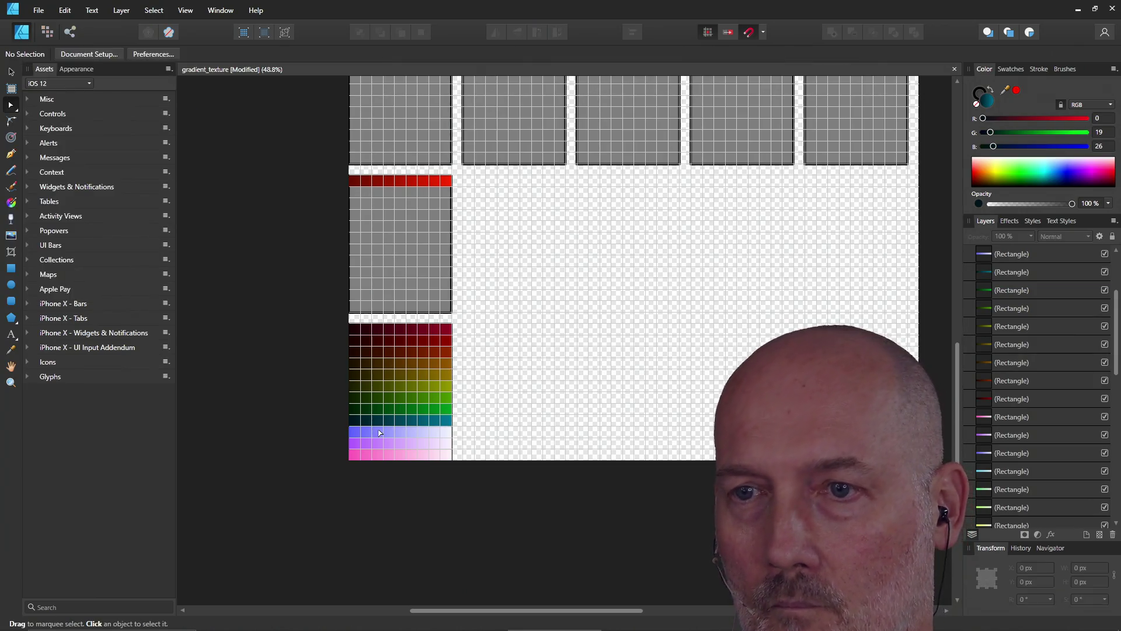
pyautogui.click(385, 437)
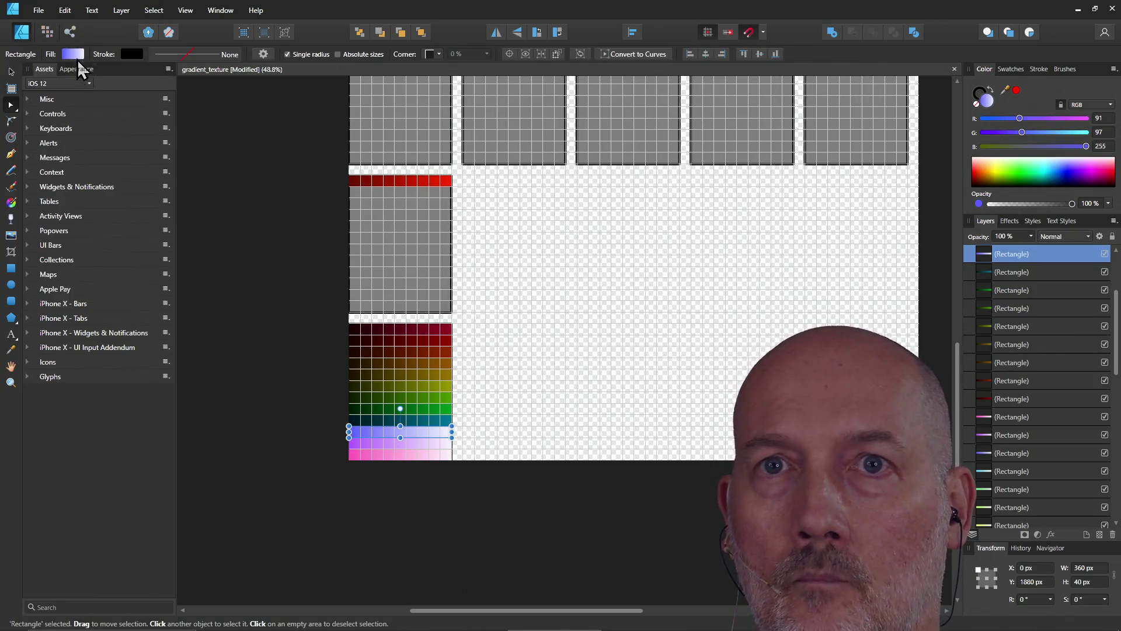
# - Set the blue strip's gradient start stop to lightness 5 and end stop to lightness 30
pyautogui.click(75, 56)
pyautogui.click(62, 158)
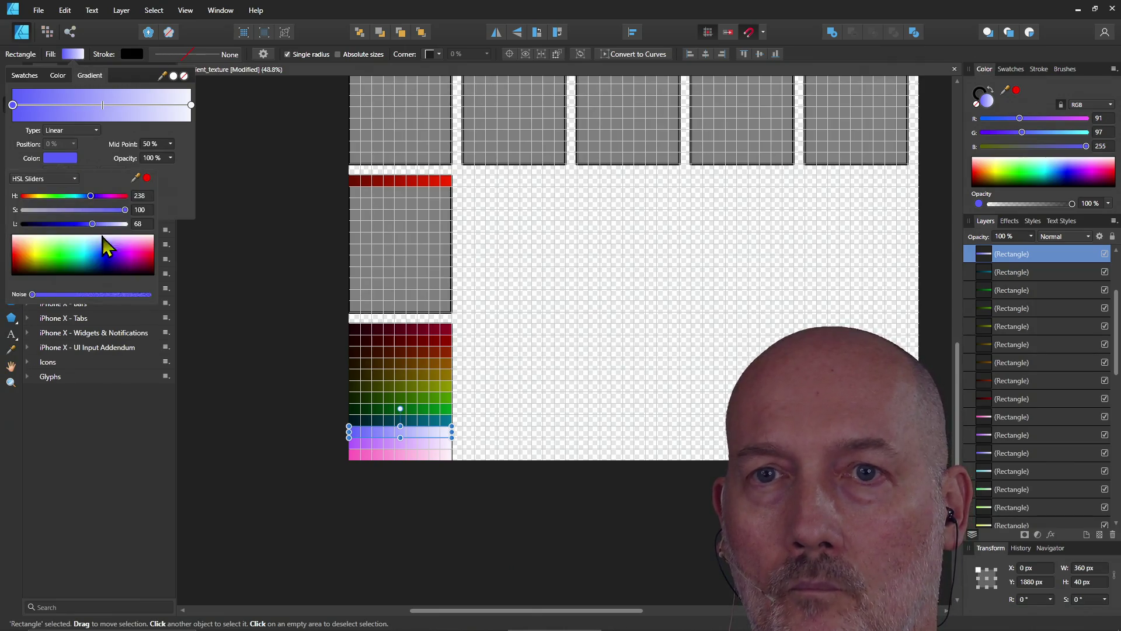
pyautogui.write('5')
pyautogui.press('Return')
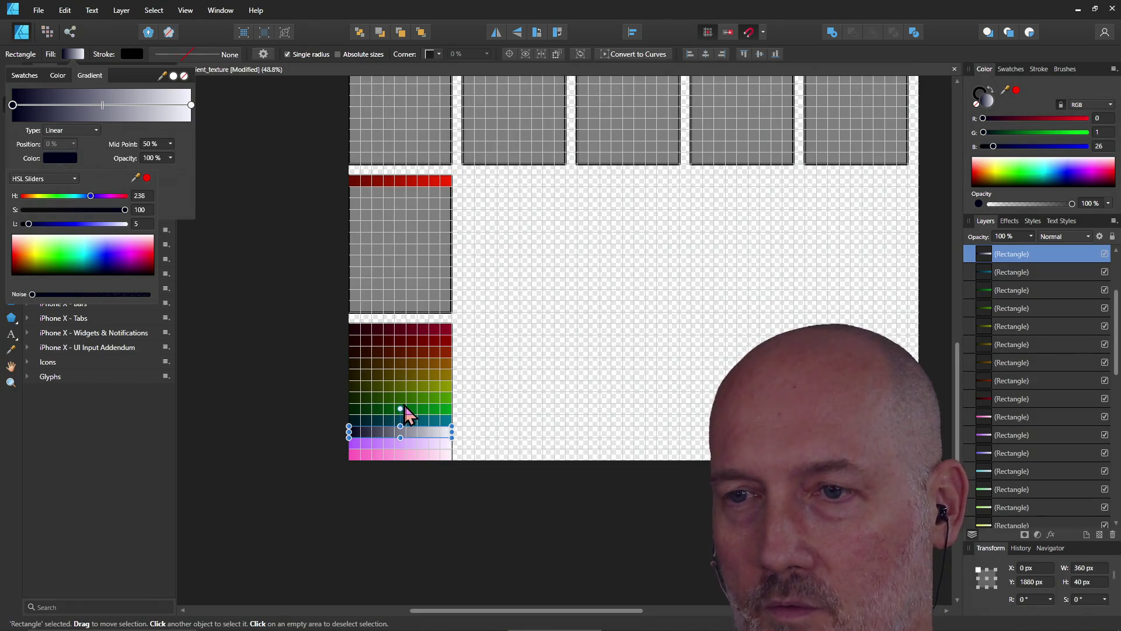
pyautogui.click(429, 433)
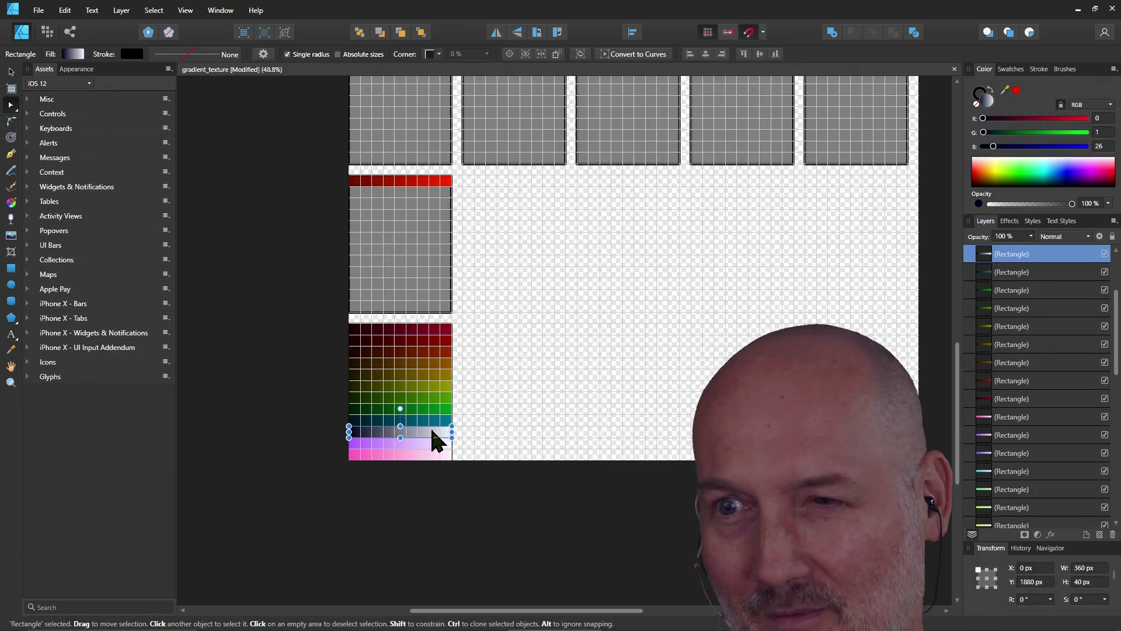
pyautogui.click(74, 54)
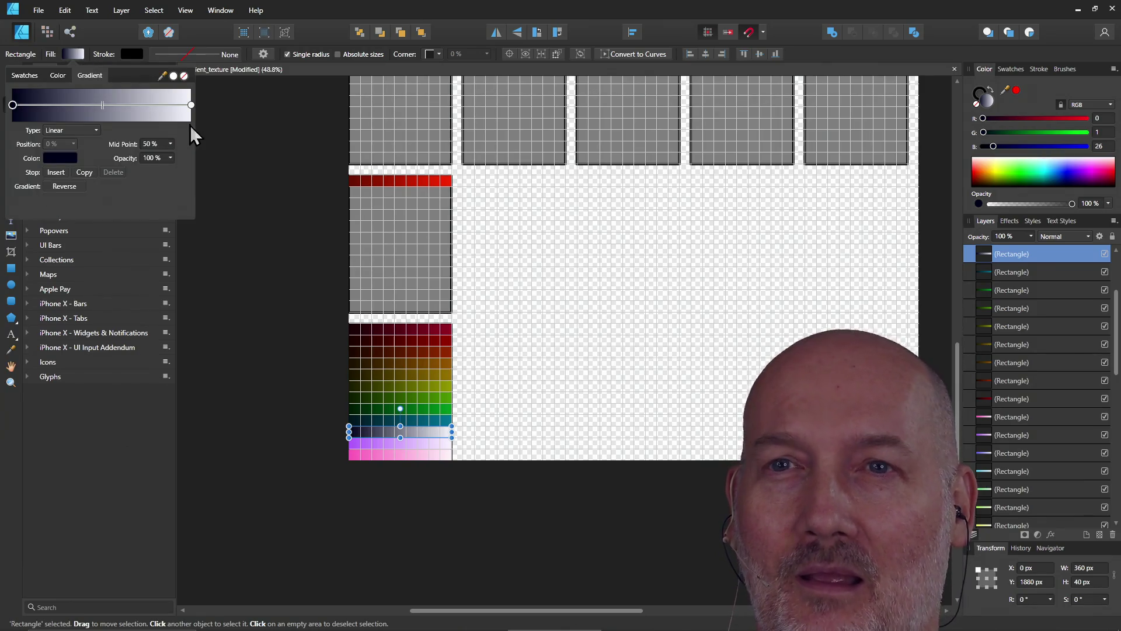
pyautogui.click(191, 105)
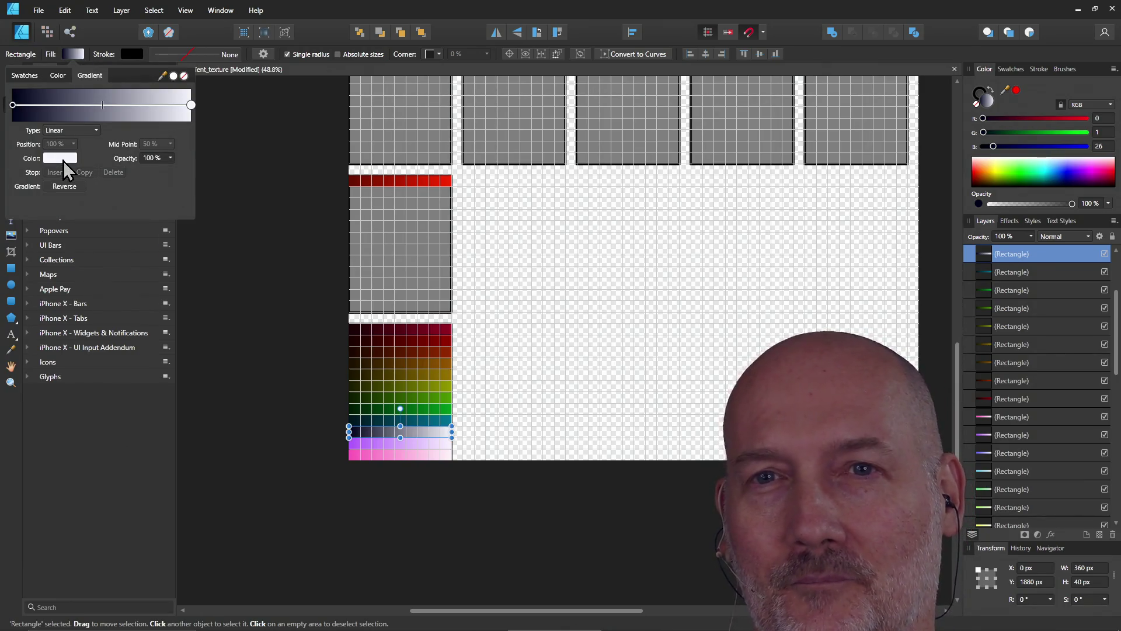
pyautogui.click(63, 160)
pyautogui.click(140, 224)
pyautogui.write('30')
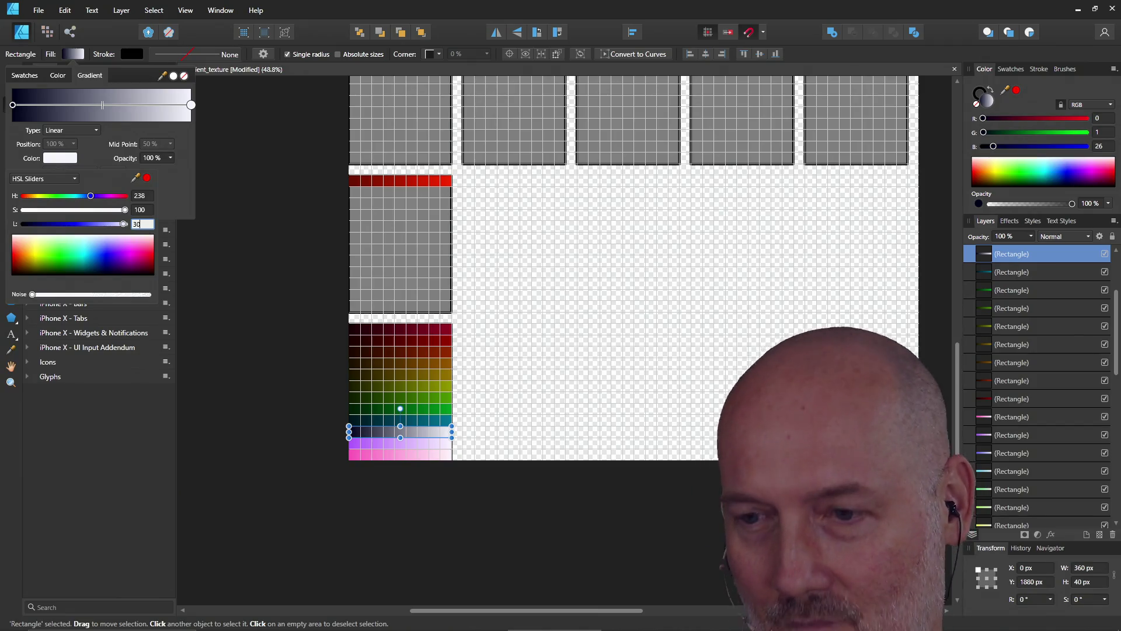
pyautogui.press('Return')
pyautogui.click(366, 444)
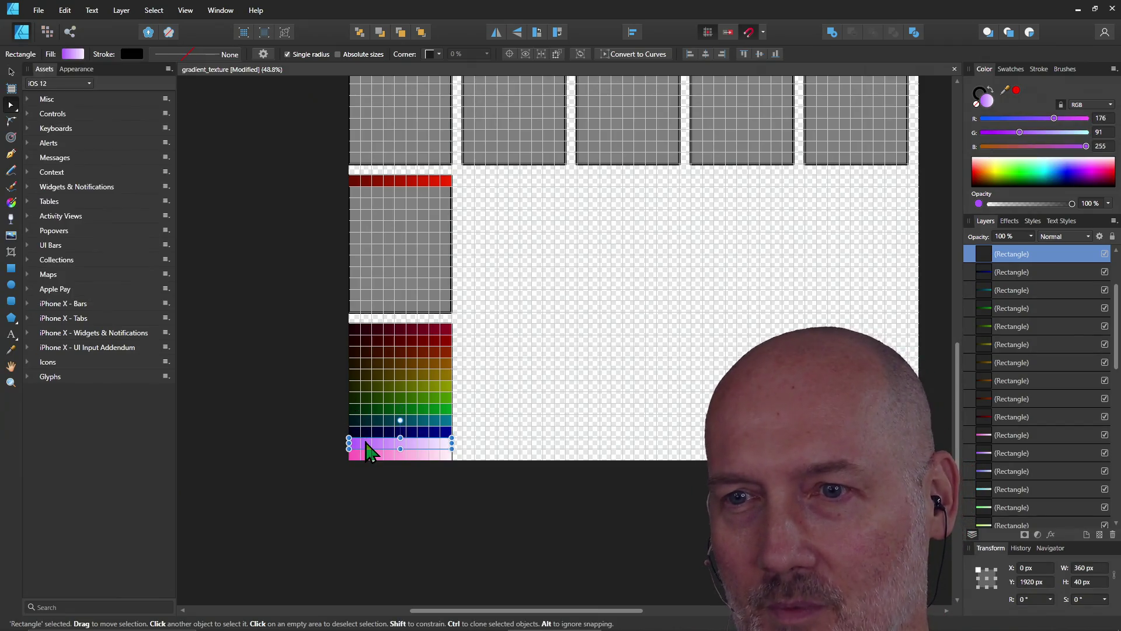
# - Set the purple strip's gradient light end to lightness 30 and dark end to lightness 3
pyautogui.click(73, 54)
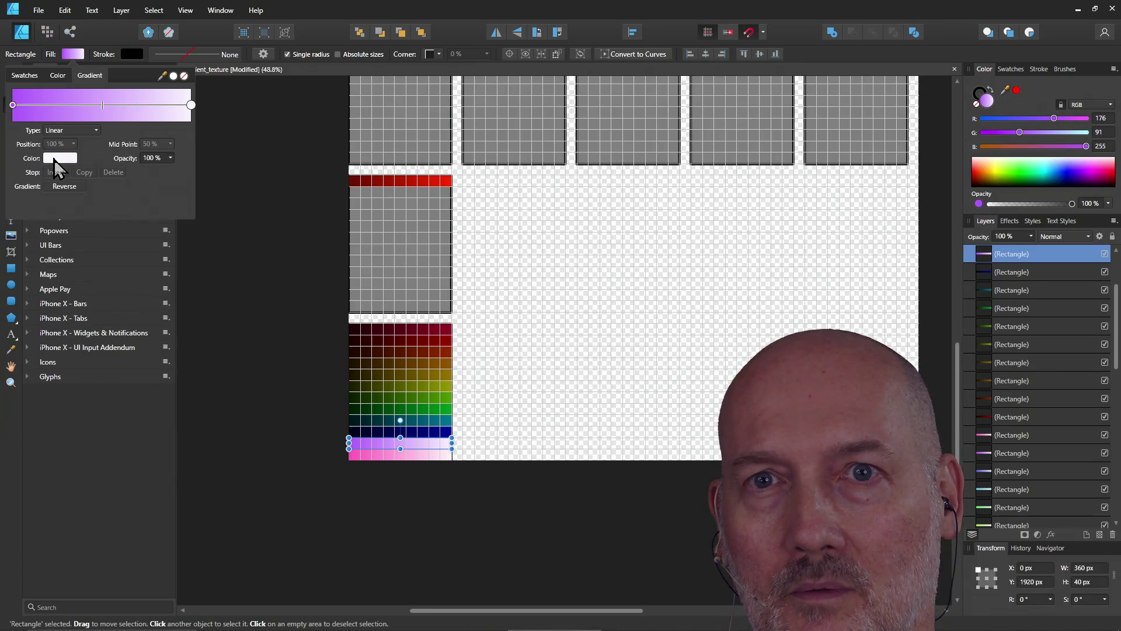
pyautogui.click(56, 160)
pyautogui.write('30')
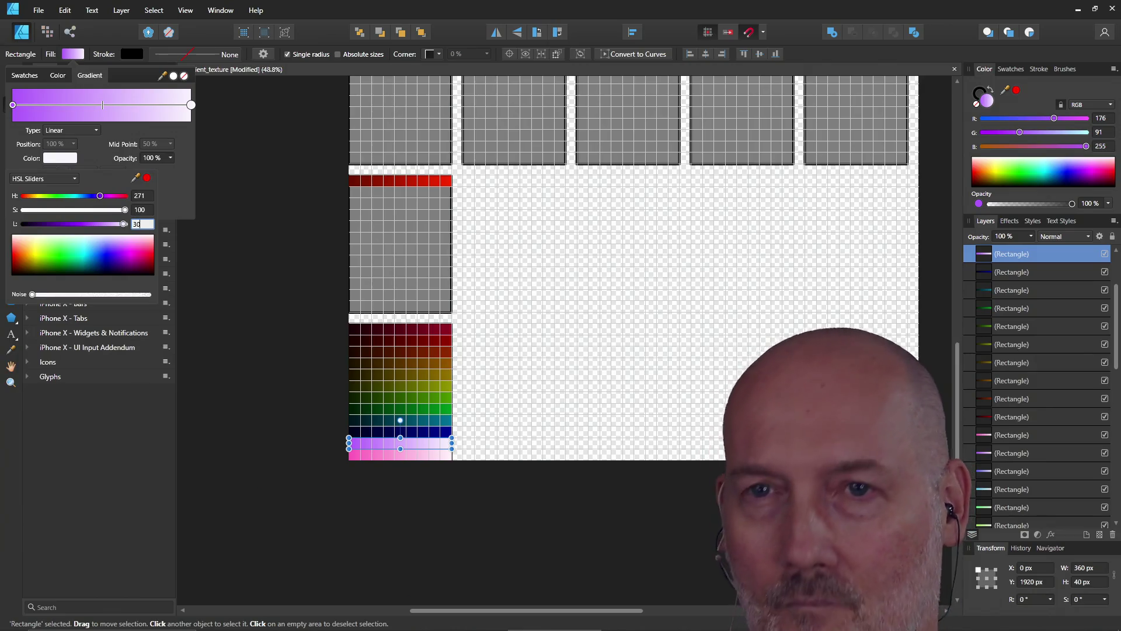
pyautogui.press('Return')
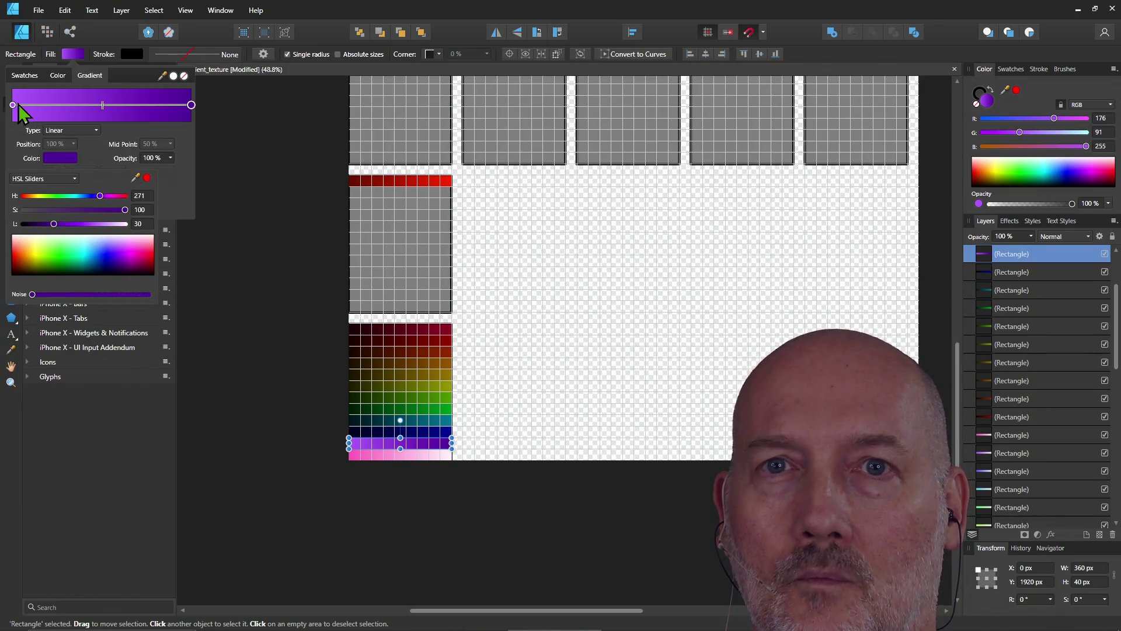
pyautogui.click(13, 106)
pyautogui.click(48, 156)
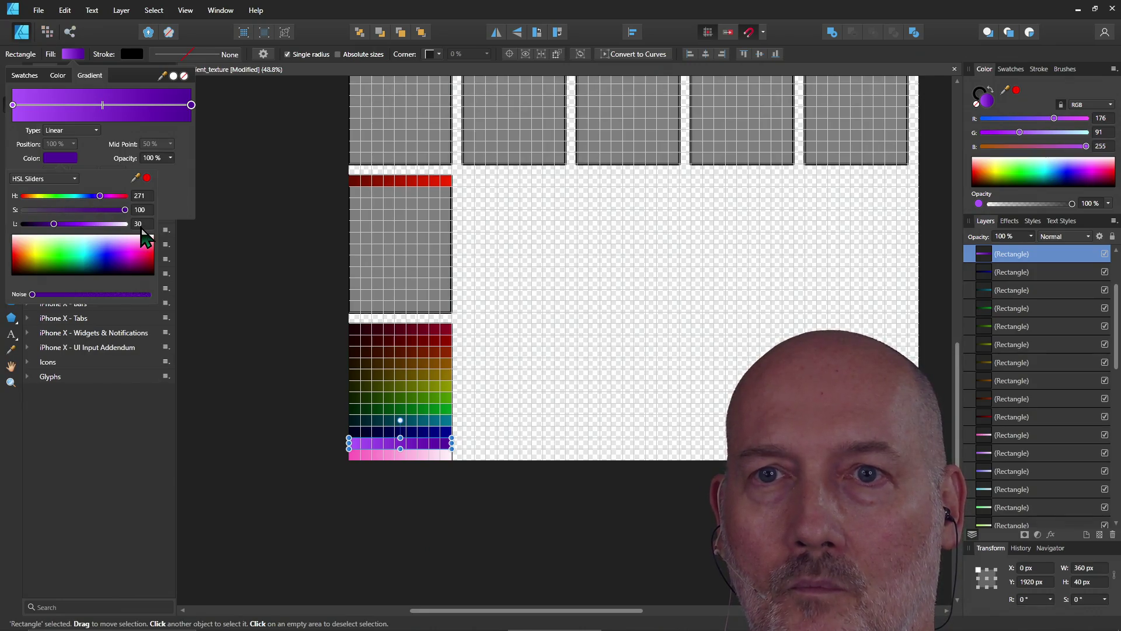
pyautogui.click(13, 105)
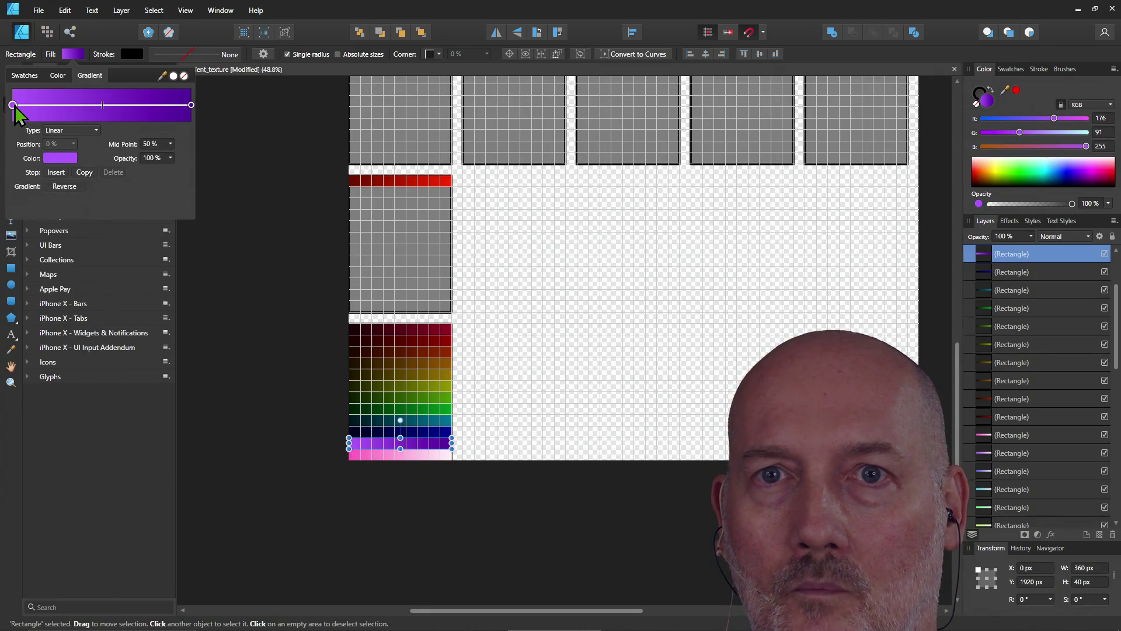
pyautogui.click(57, 160)
pyautogui.click(143, 224)
pyautogui.write('3')
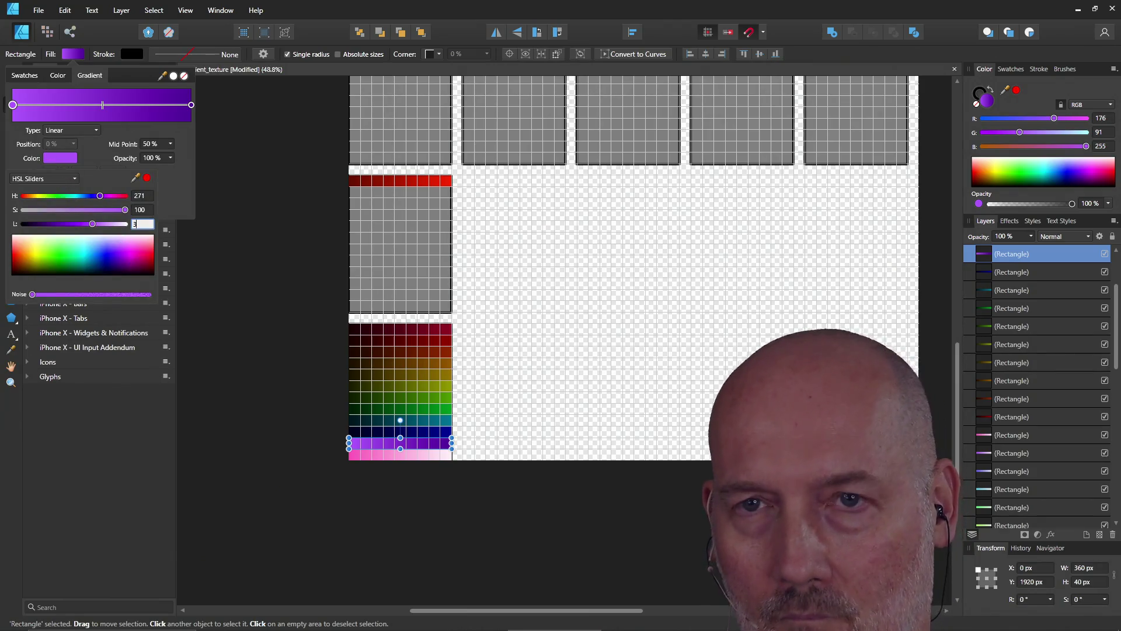
pyautogui.press('Return')
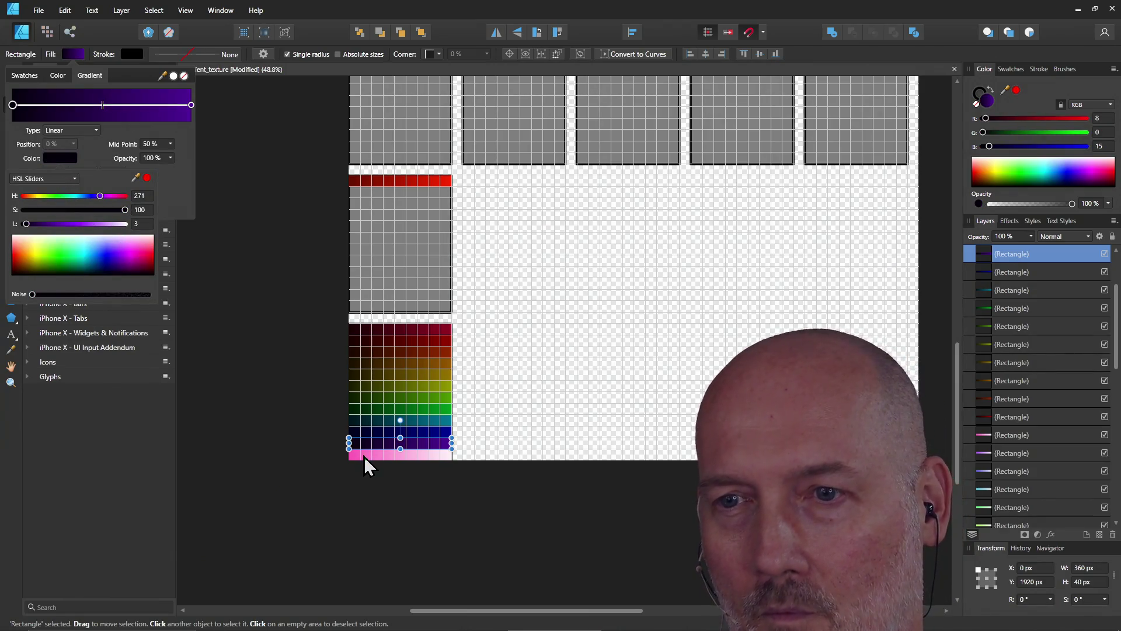
# - Set the pink strip's gradient dark end to lightness 5 and light end to lightness 30, then deselect
pyautogui.click(364, 457)
pyautogui.click(73, 54)
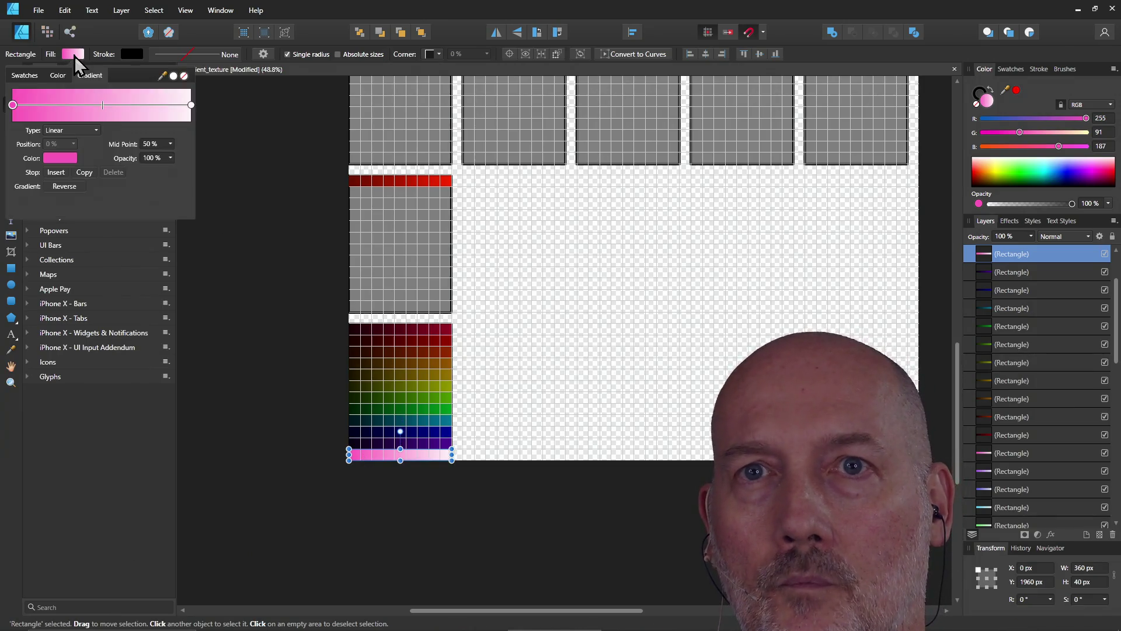
pyautogui.click(48, 158)
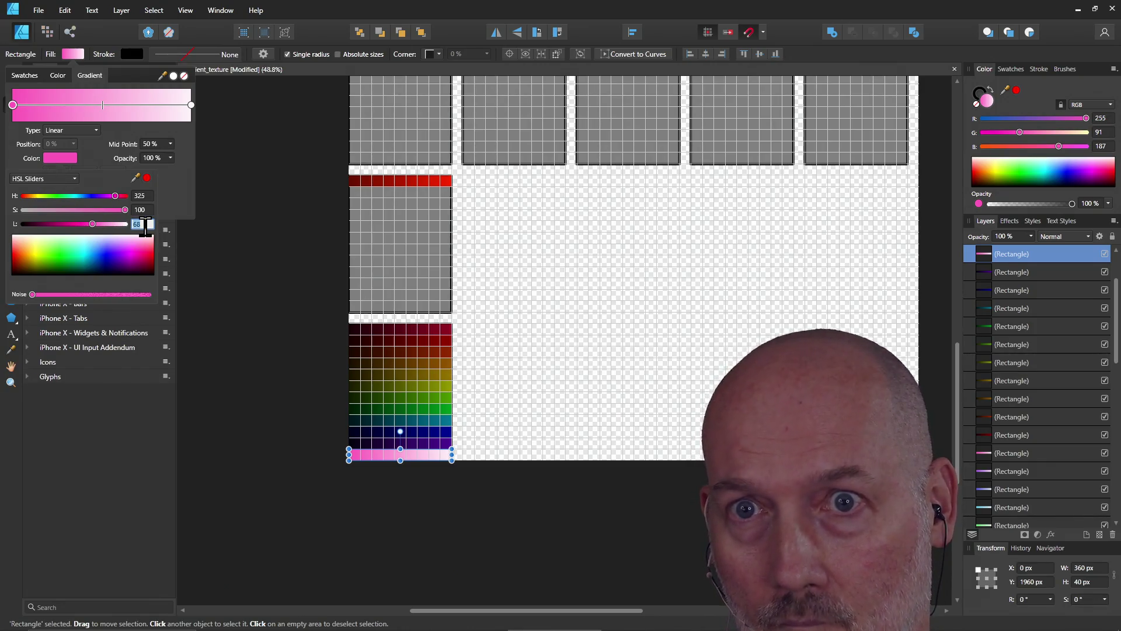
pyautogui.write('5')
pyautogui.press('Return')
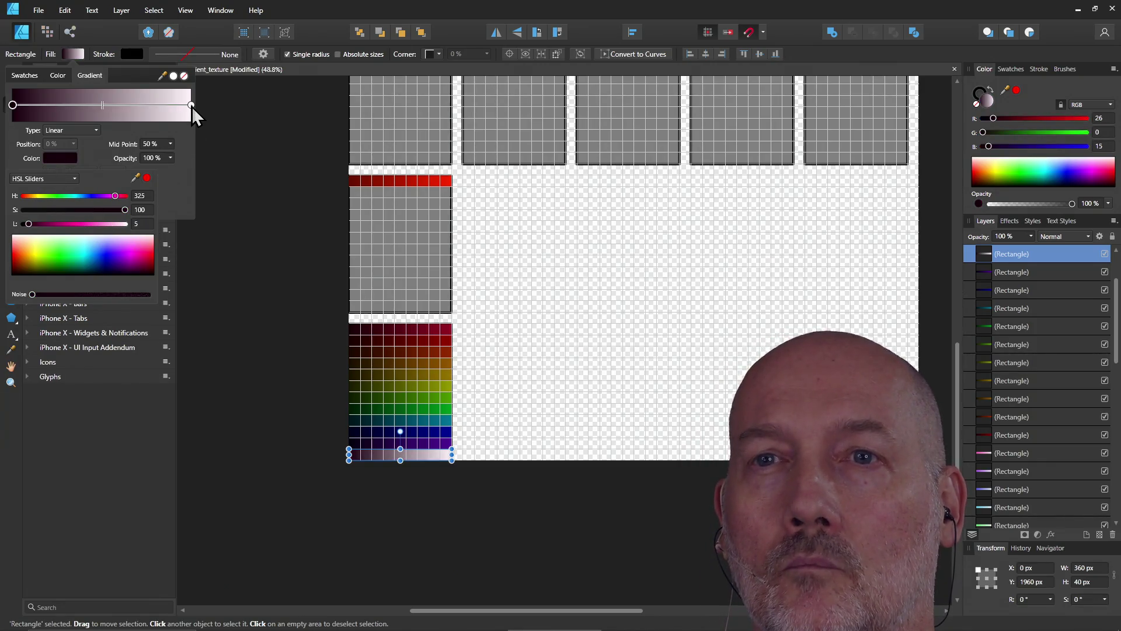
pyautogui.click(192, 105)
pyautogui.click(192, 105)
pyautogui.click(63, 159)
pyautogui.click(142, 224)
pyautogui.write('3')
pyautogui.press('Return')
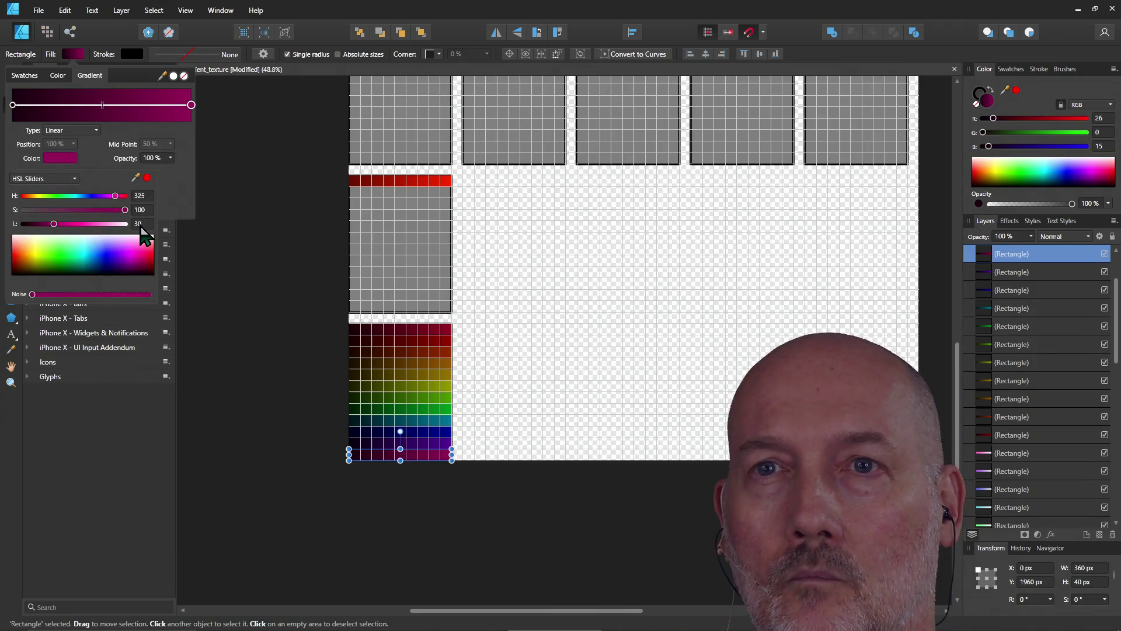
pyautogui.click(247, 303)
pyautogui.scroll(-2, 253, 314)
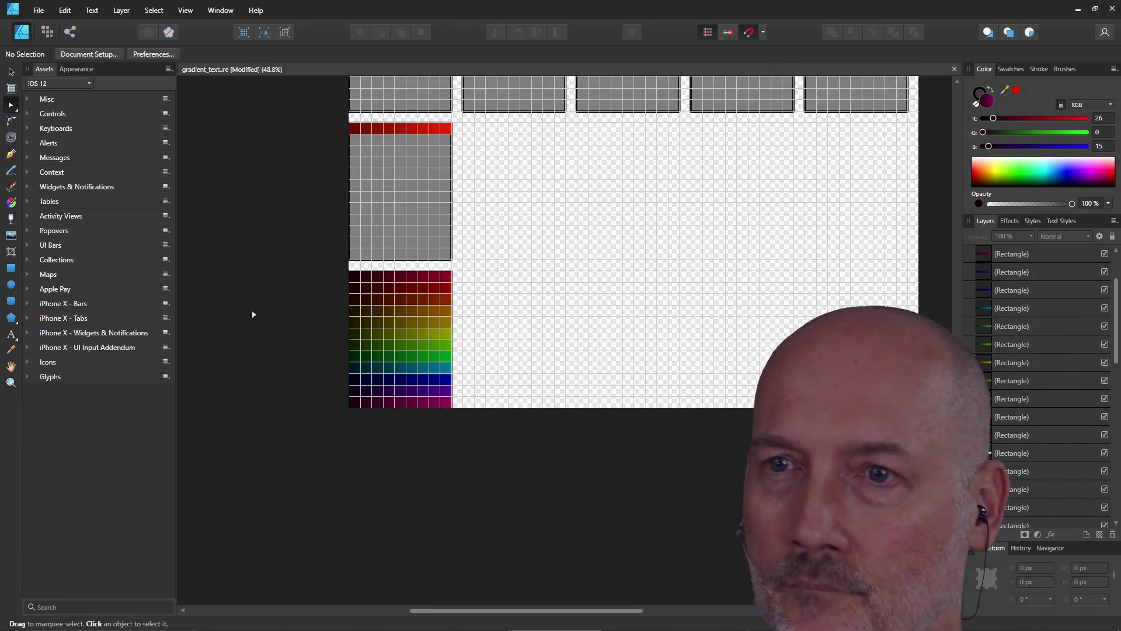
pyautogui.scroll(5, 278, 294)
pyautogui.scroll(1, 278, 295)
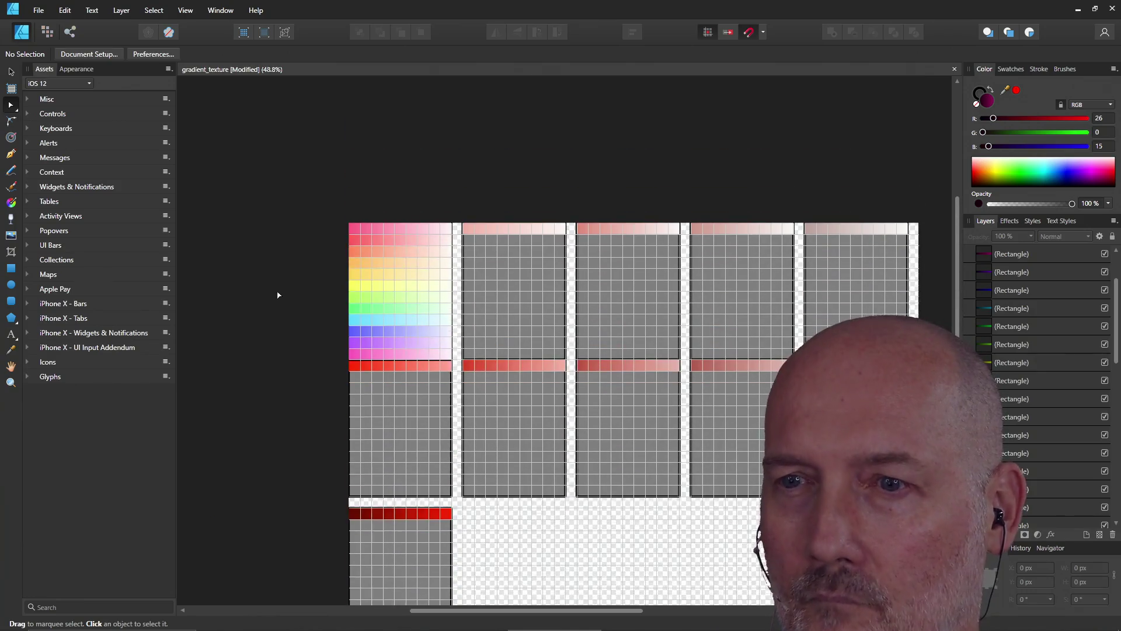
pyautogui.scroll(-3, 278, 295)
pyautogui.scroll(1, 278, 295)
pyautogui.scroll(-1, 278, 295)
pyautogui.scroll(-2, 278, 295)
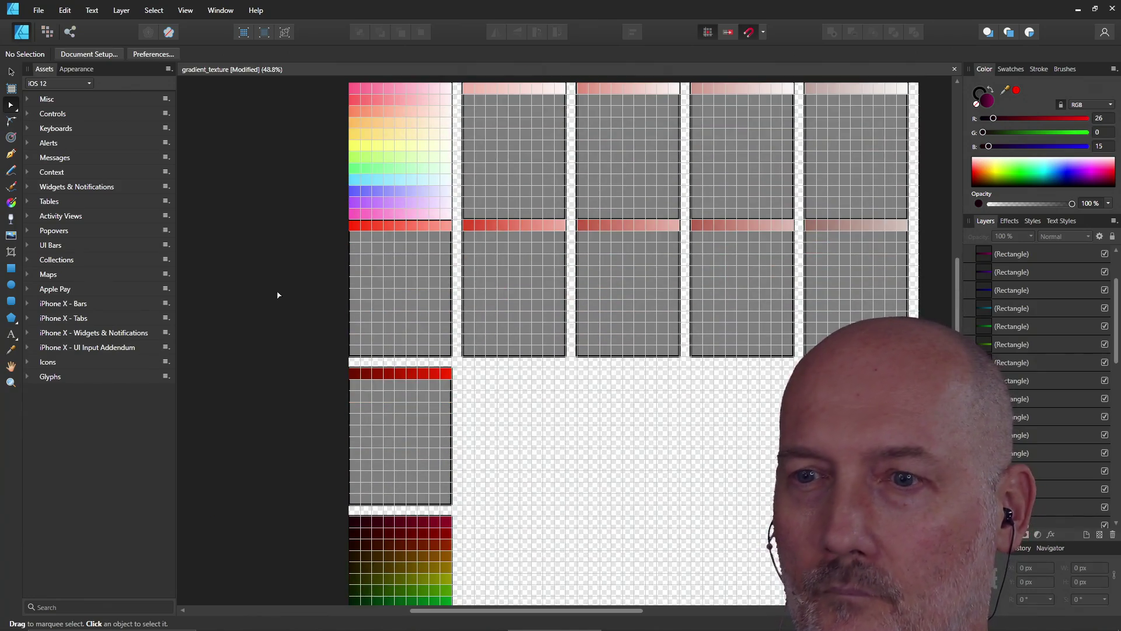
pyautogui.scroll(4, 278, 295)
pyautogui.scroll(-4, 278, 295)
pyautogui.scroll(5, 279, 295)
pyautogui.scroll(-2, 278, 295)
pyautogui.scroll(-2, 278, 295)
pyautogui.scroll(4, 278, 295)
pyautogui.scroll(-6, 278, 295)
pyautogui.scroll(6, 278, 295)
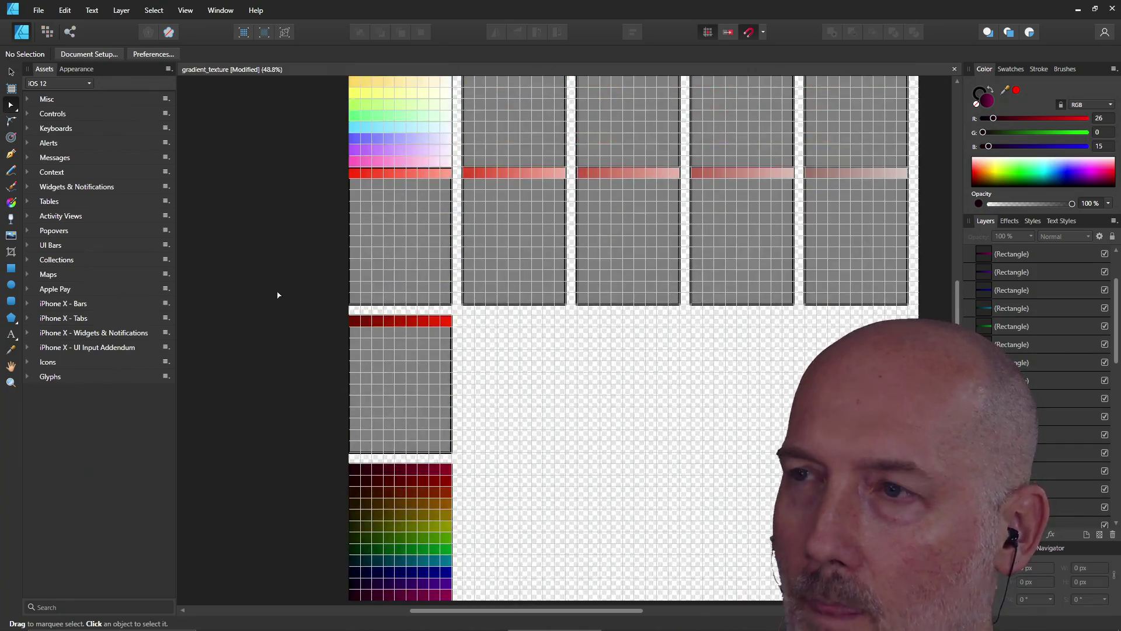
pyautogui.scroll(-8, 278, 295)
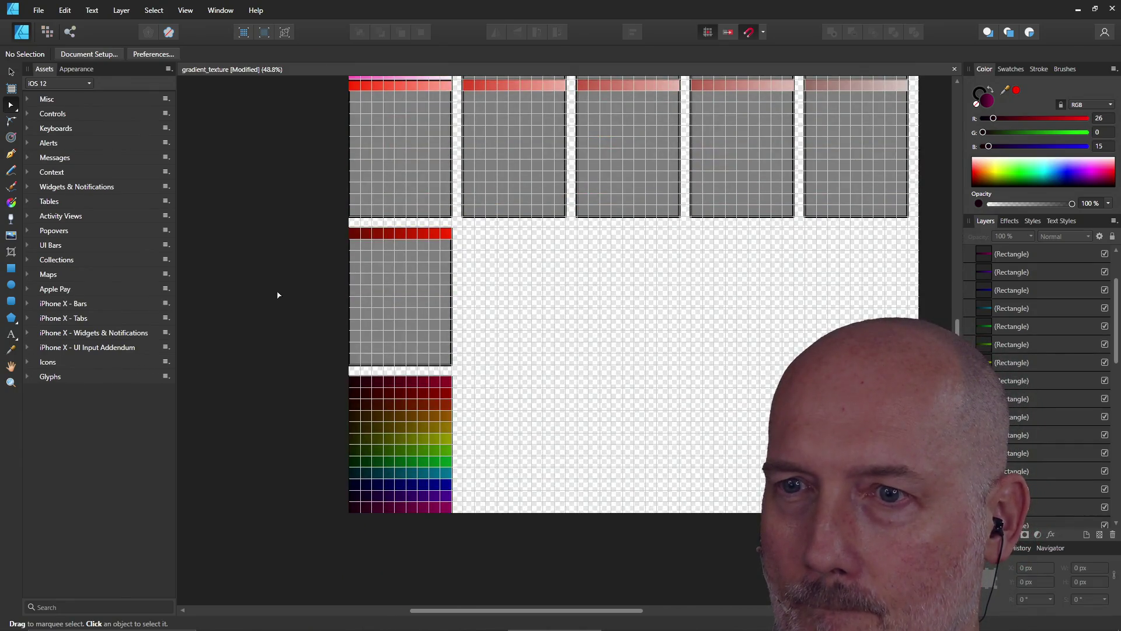
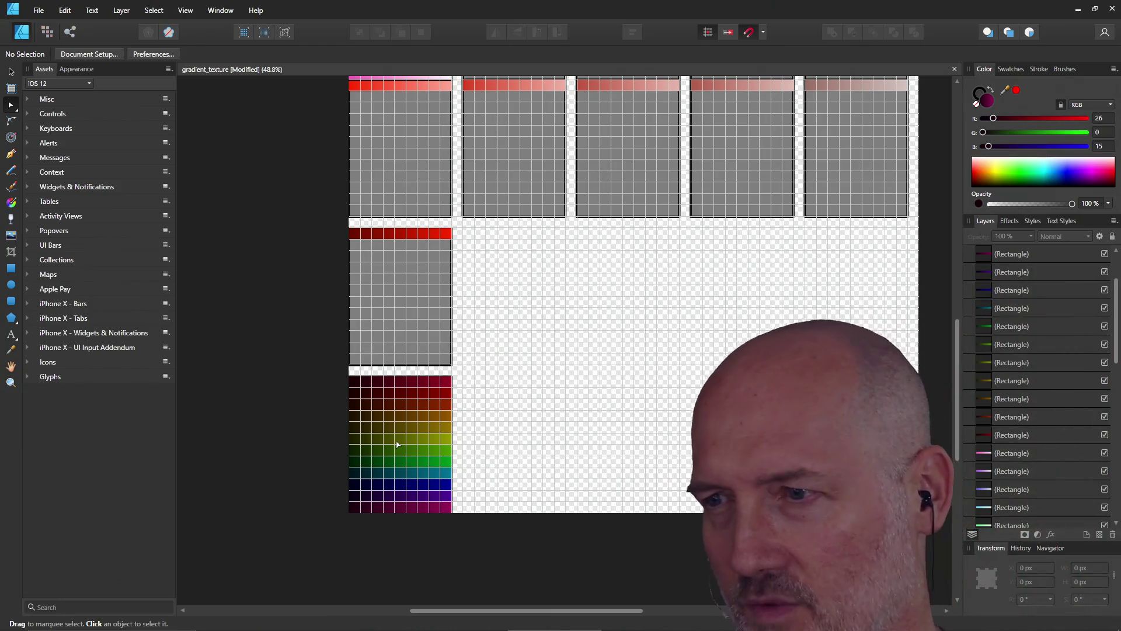
# - Marquee-select all 13 rectangles of the rainbow gradient grid
pyautogui.scroll(-2, 402, 443)
pyautogui.scroll(5, 402, 444)
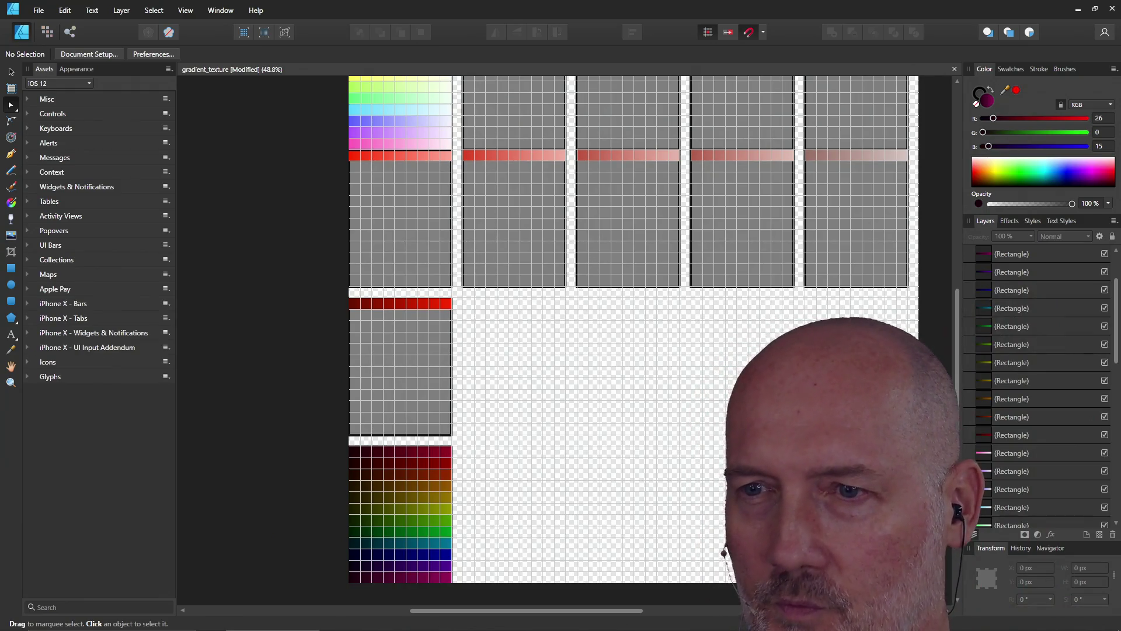
pyautogui.scroll(-3, 380, 385)
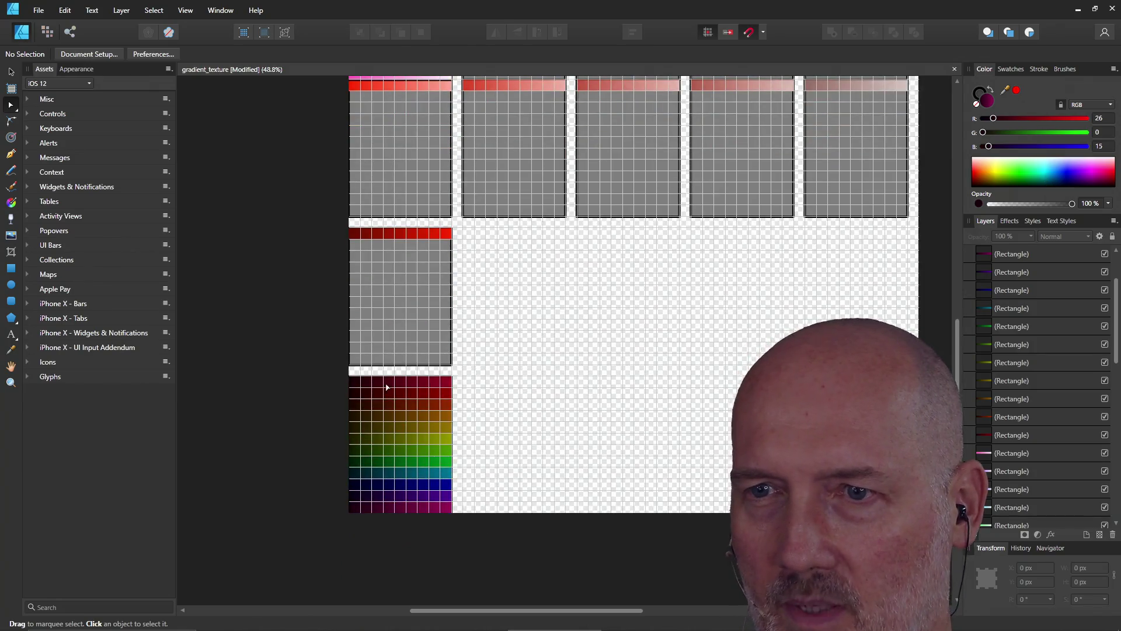
pyautogui.click(387, 386)
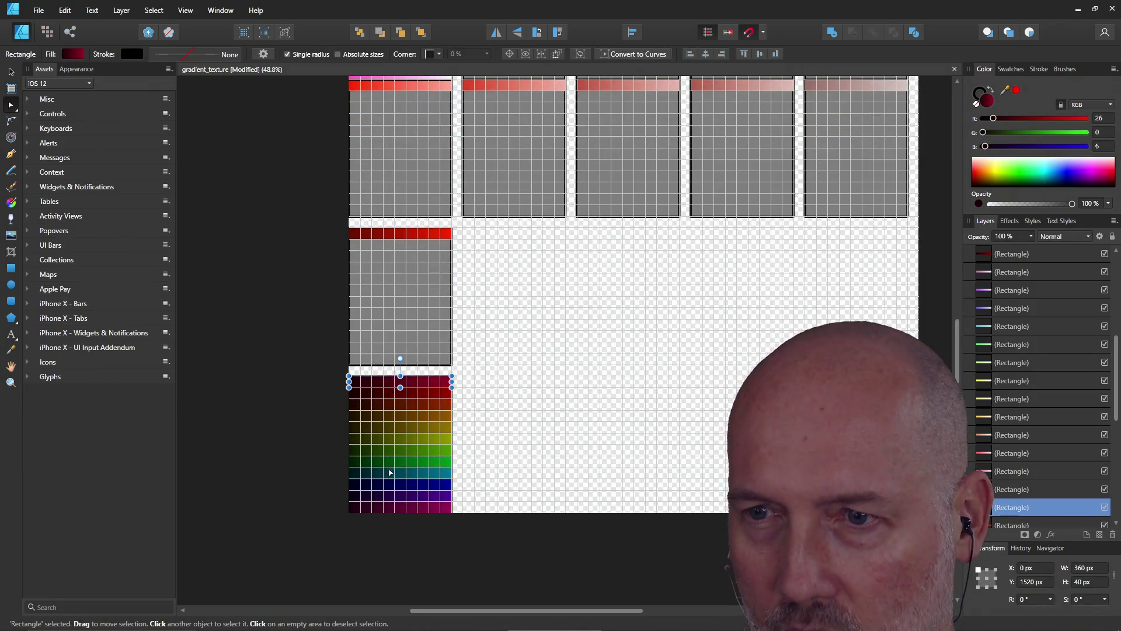
pyautogui.keyDown('shift'); pyautogui.click(399, 512); pyautogui.keyUp('shift')
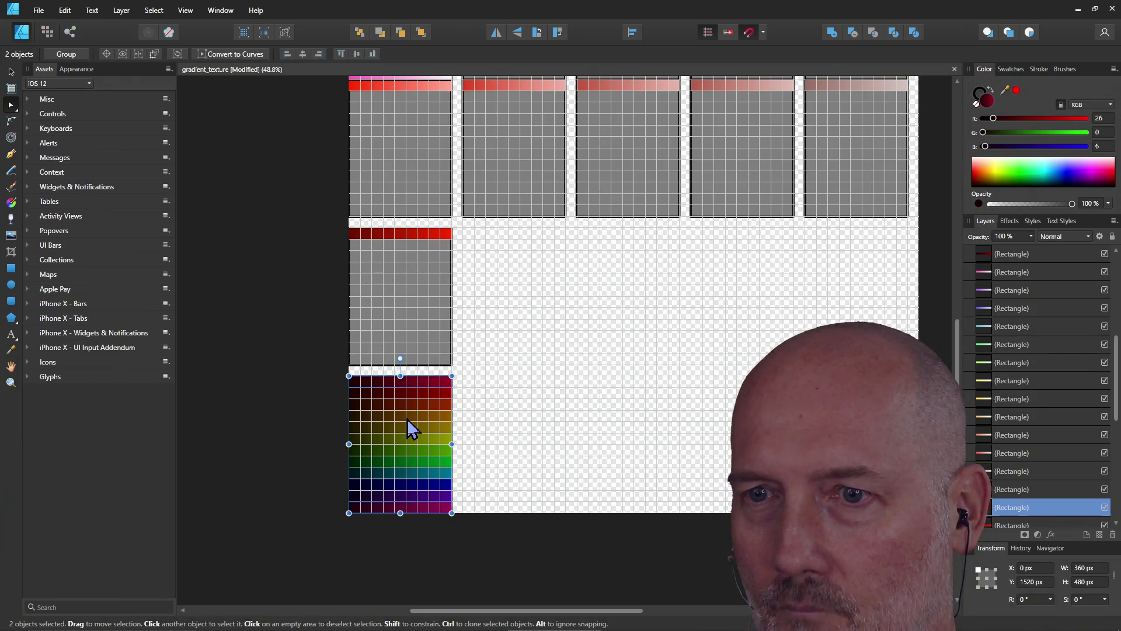
pyautogui.click(404, 383)
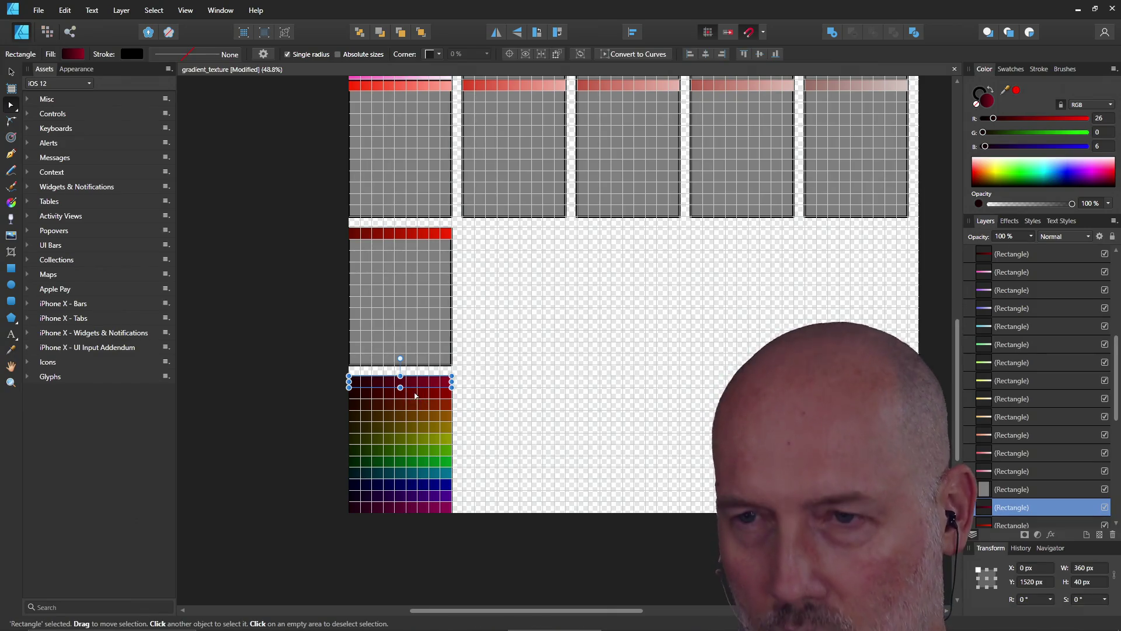
pyautogui.keyDown('shift'); pyautogui.click(415, 397); pyautogui.keyUp('shift')
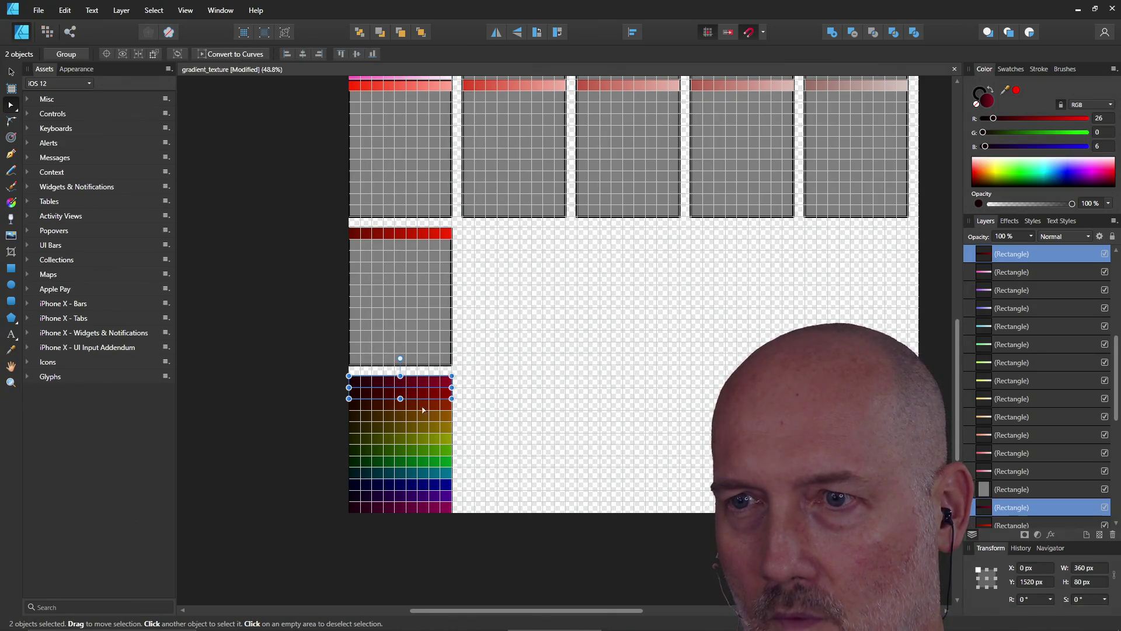
pyautogui.click(493, 391)
pyautogui.moveTo(481, 535)
pyautogui.mouseDown()
pyautogui.moveTo(351, 376)
pyautogui.moveTo(313, 374)
pyautogui.mouseUp()
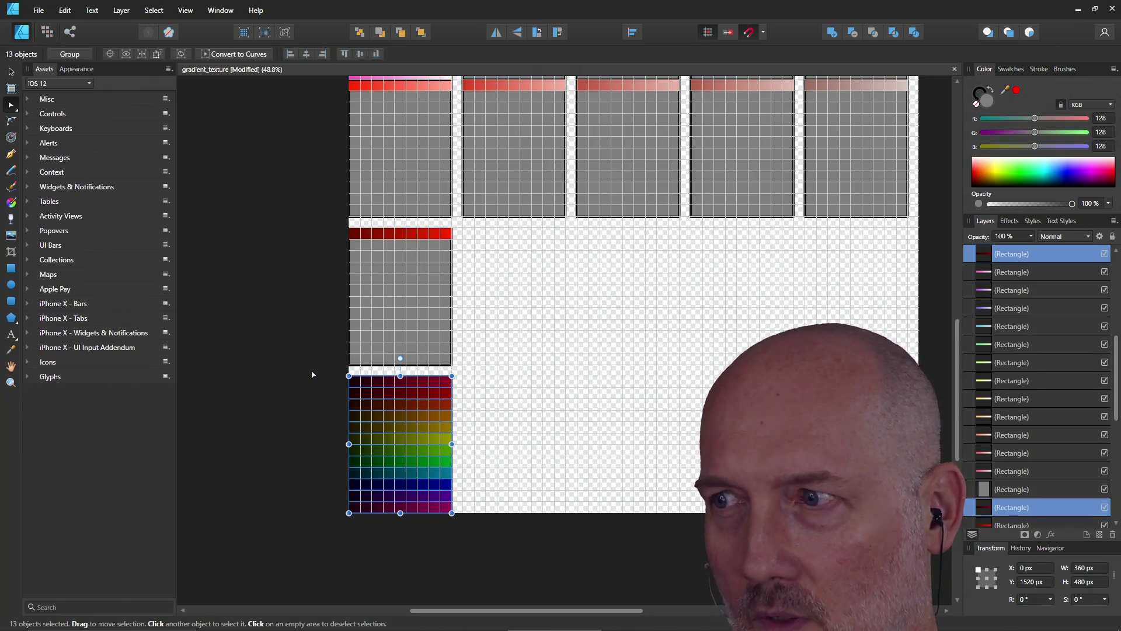
# - Duplicate the rainbow grid into the next column at X 400 px
pyautogui.moveTo(412, 423)
pyautogui.mouseDown()
pyautogui.moveTo(496, 435)
pyautogui.moveTo(405, 427)
pyautogui.mouseUp()
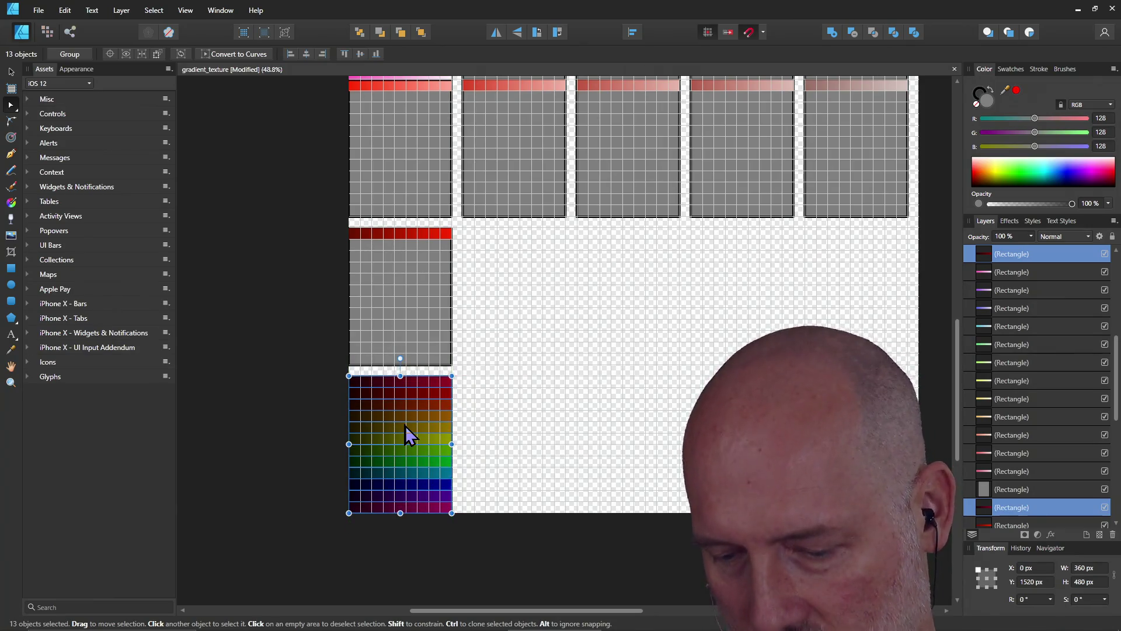
pyautogui.hotkey('ctrl', 'j')
pyautogui.moveTo(406, 436)
pyautogui.mouseDown()
pyautogui.moveTo(563, 443)
pyautogui.moveTo(512, 441)
pyautogui.mouseUp()
pyautogui.scroll(-5, 607, 413)
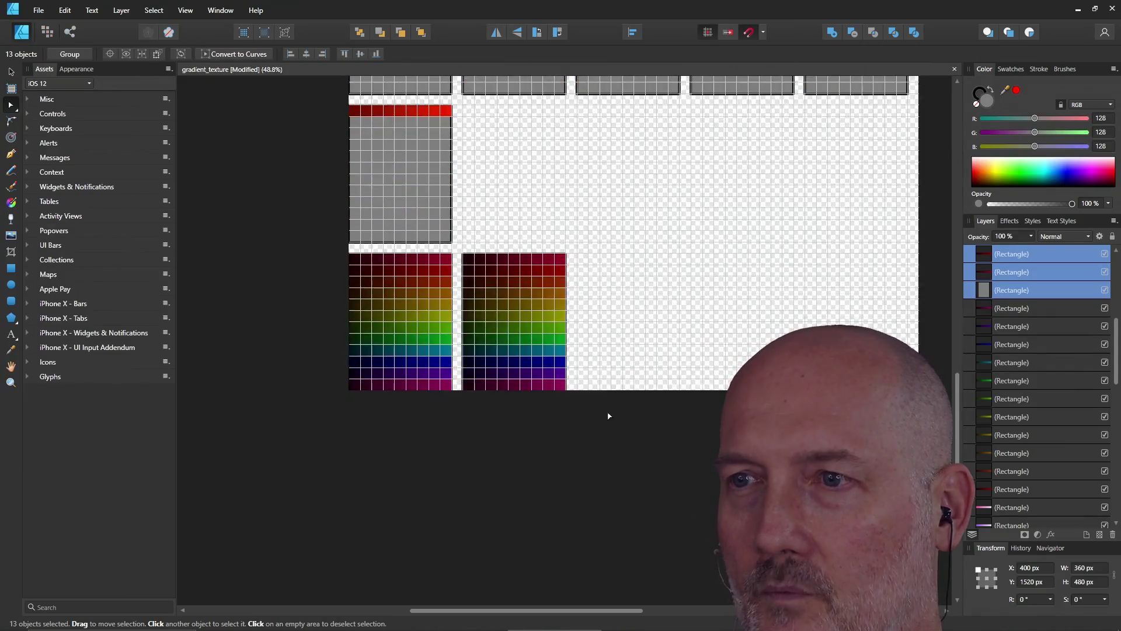
pyautogui.hotkey('ctrl', 'z')
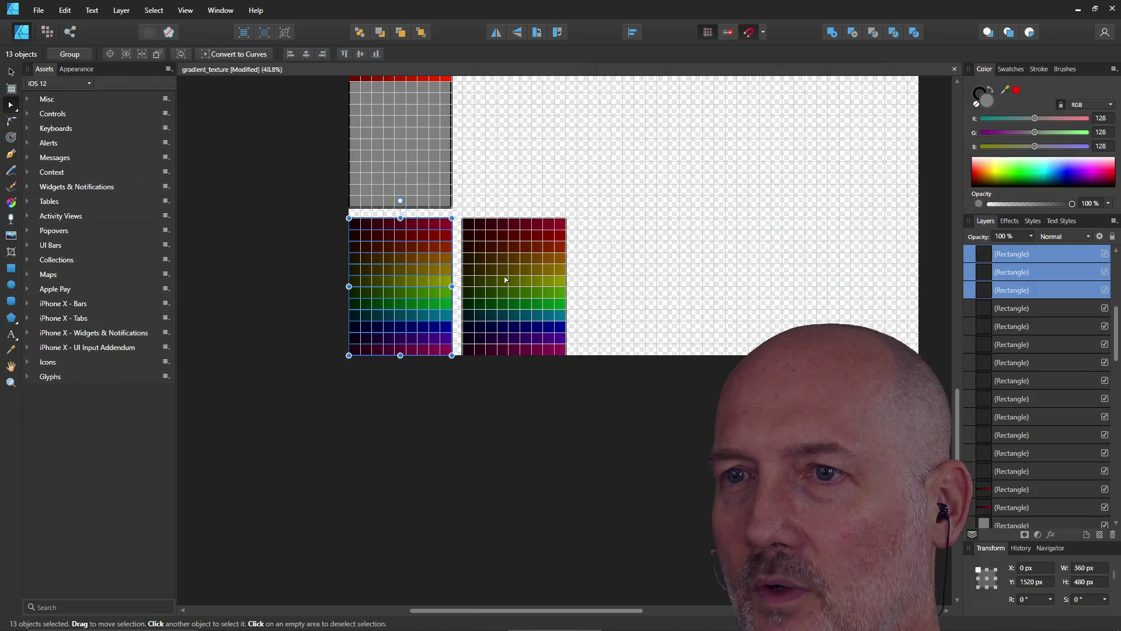
# - Clone the rainbow grid to further columns at X 800, 1200 and 1600 px
pyautogui.moveTo(395, 293)
pyautogui.mouseDown()
pyautogui.moveTo(633, 293)
pyautogui.moveTo(615, 293)
pyautogui.mouseUp()
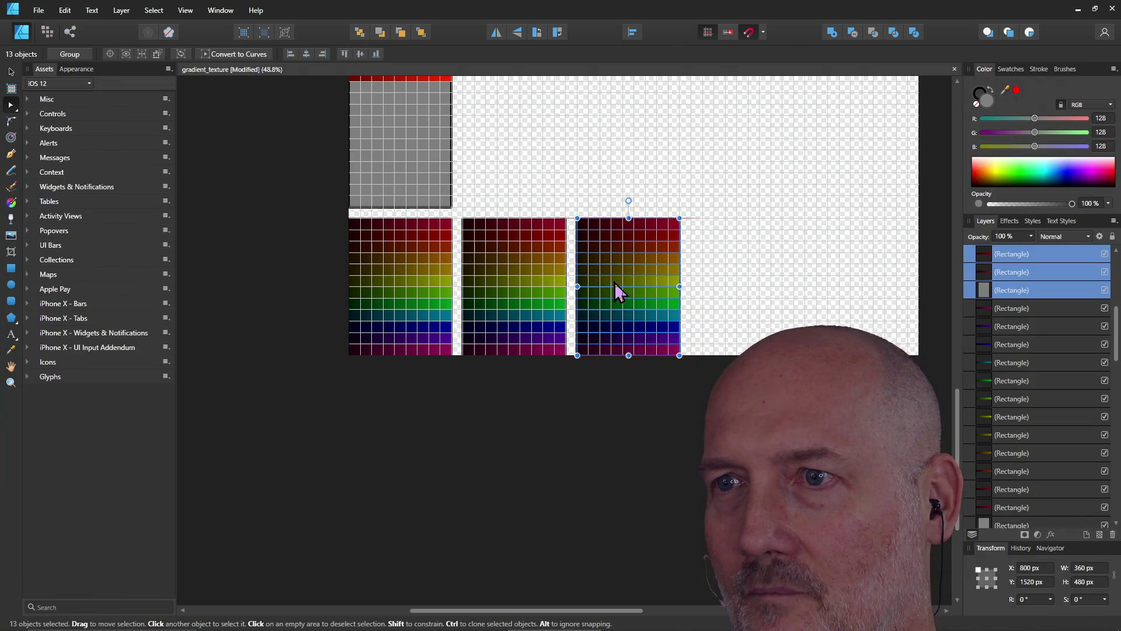
pyautogui.hotkey('ctrl', 'z')
pyautogui.moveTo(380, 281); pyautogui.dragTo(724, 275)
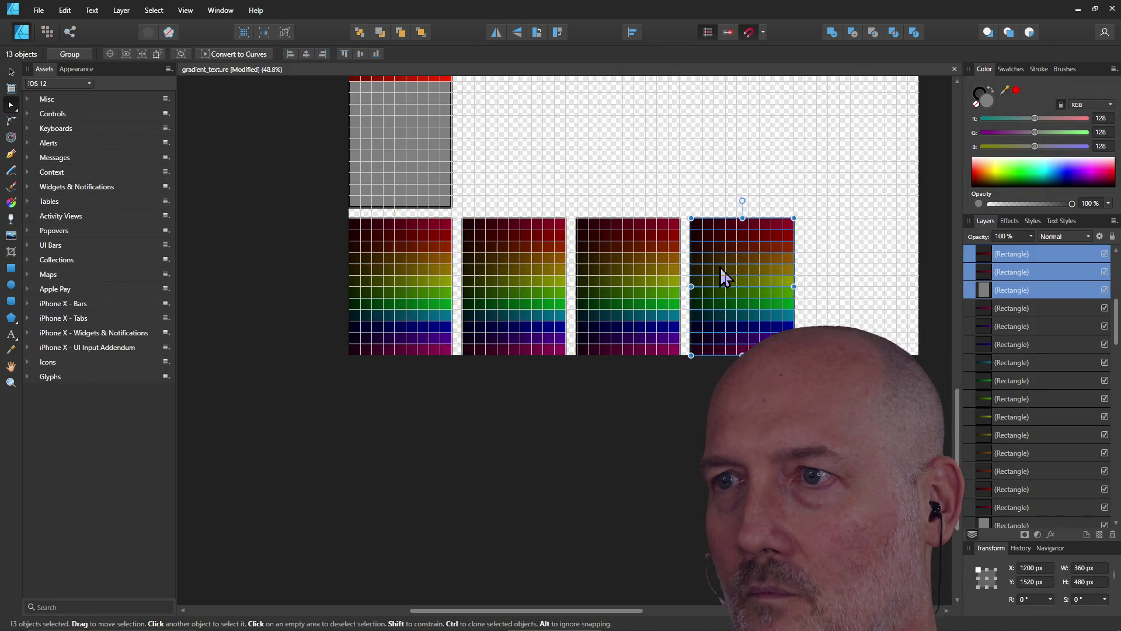
pyautogui.click(403, 292)
pyautogui.moveTo(403, 292); pyautogui.dragTo(839, 288)
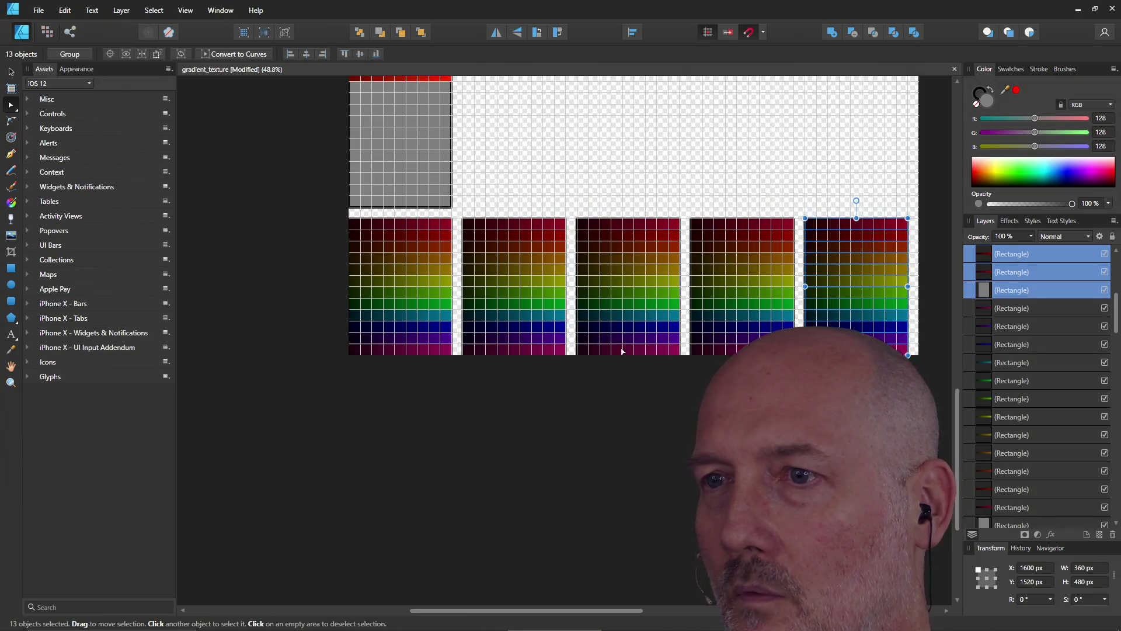
pyautogui.click(529, 420)
pyautogui.click(522, 266)
# - Delete the second to fifth grid columns and clone the original grid to X 1200 px, Y 1520 px
pyautogui.scroll(5, 554, 241)
pyautogui.scroll(7, 554, 241)
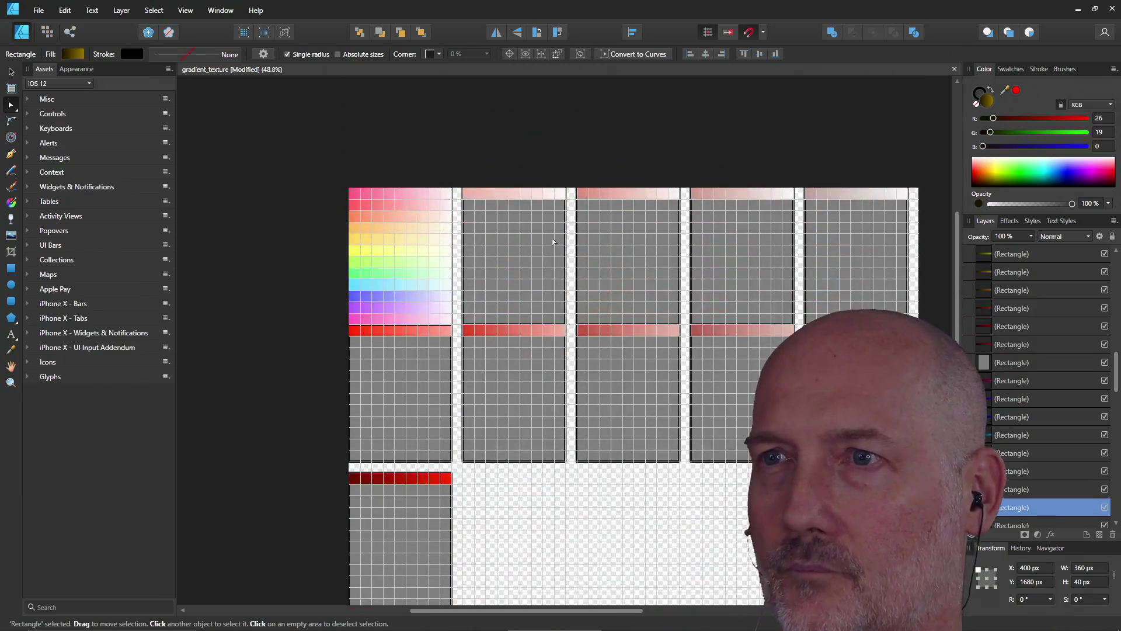
pyautogui.scroll(-6, 554, 241)
pyautogui.scroll(-4, 553, 241)
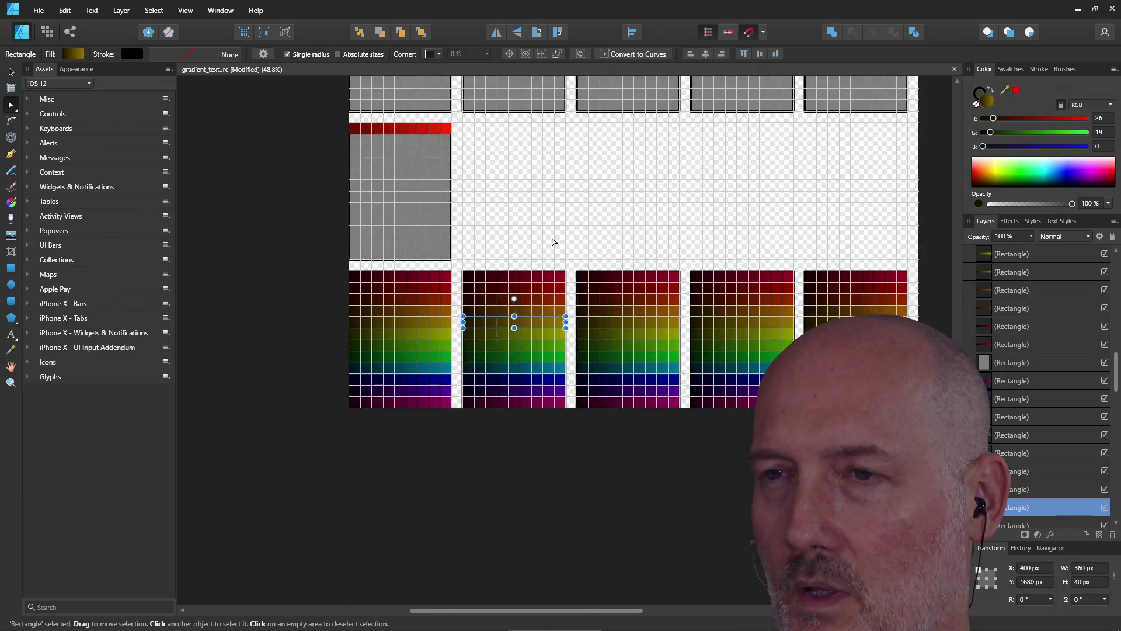
pyautogui.click(544, 287)
pyautogui.click(540, 278)
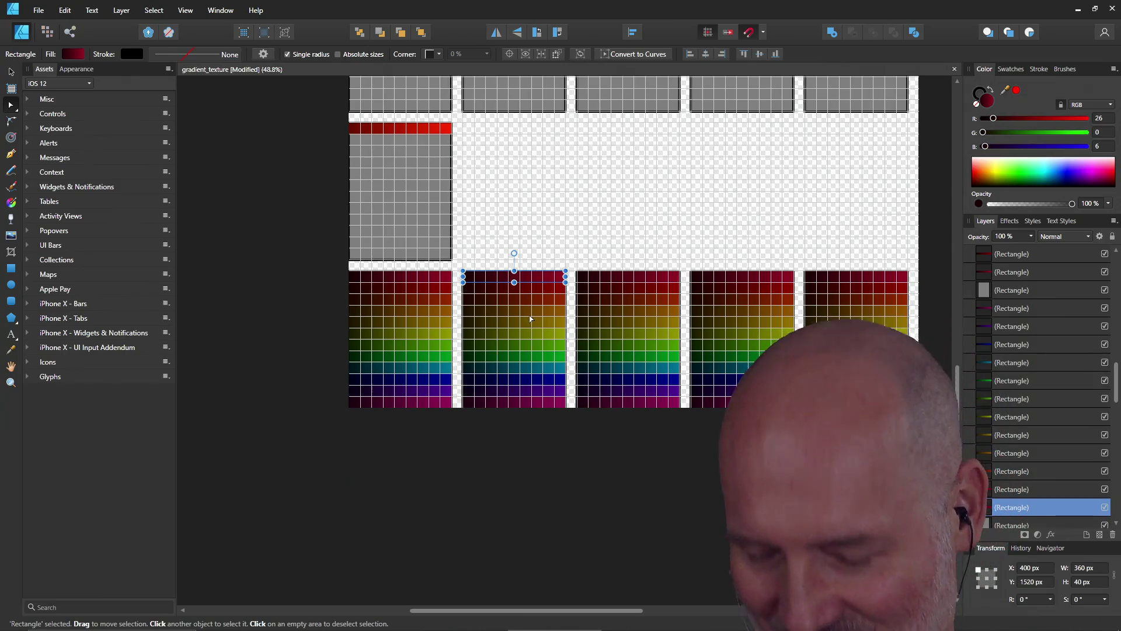
pyautogui.hotkey('ctrl', 'a')
pyautogui.press('Delete')
pyautogui.press('Delete')
pyautogui.press('Delete')
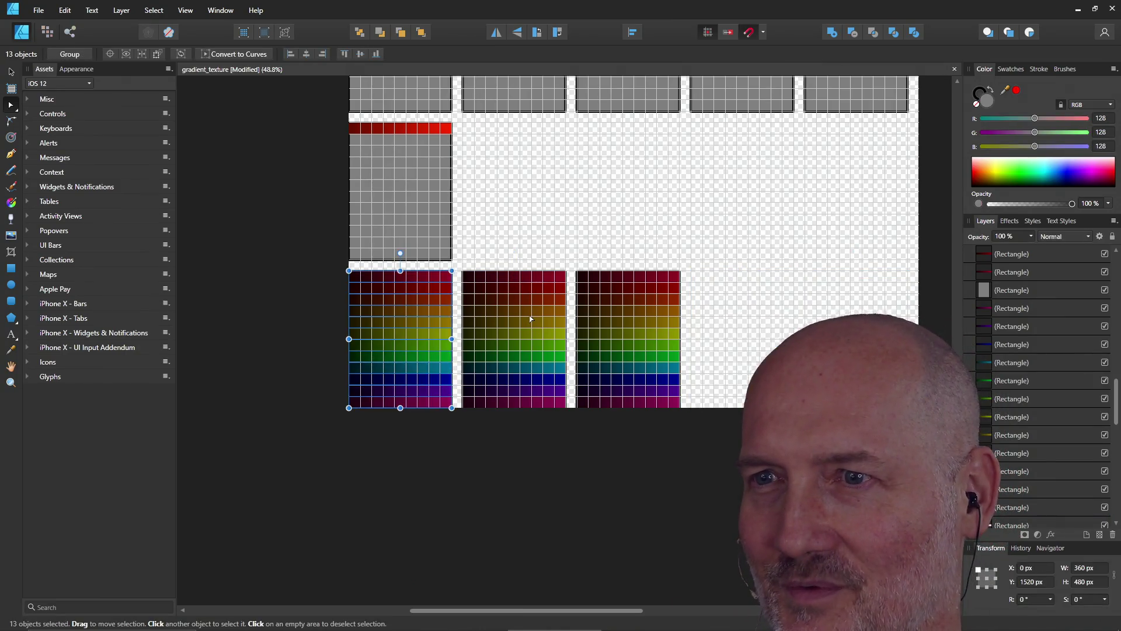
pyautogui.press('Delete')
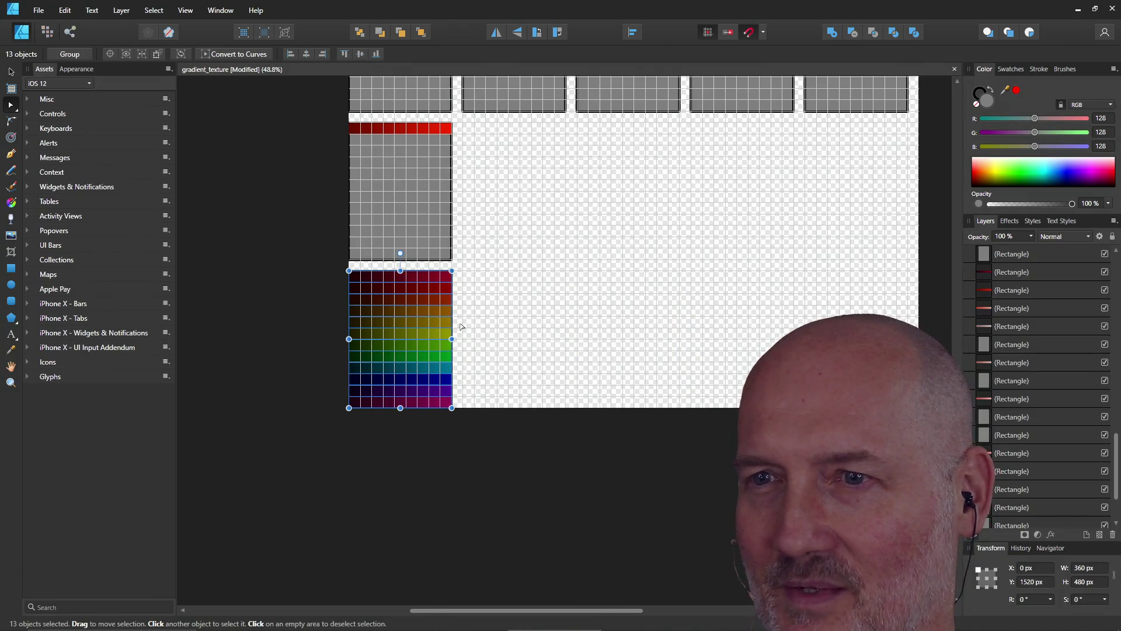
pyautogui.moveTo(401, 333)
pyautogui.mouseDown()
pyautogui.moveTo(857, 345)
pyautogui.moveTo(841, 327)
pyautogui.moveTo(738, 325)
pyautogui.mouseUp()
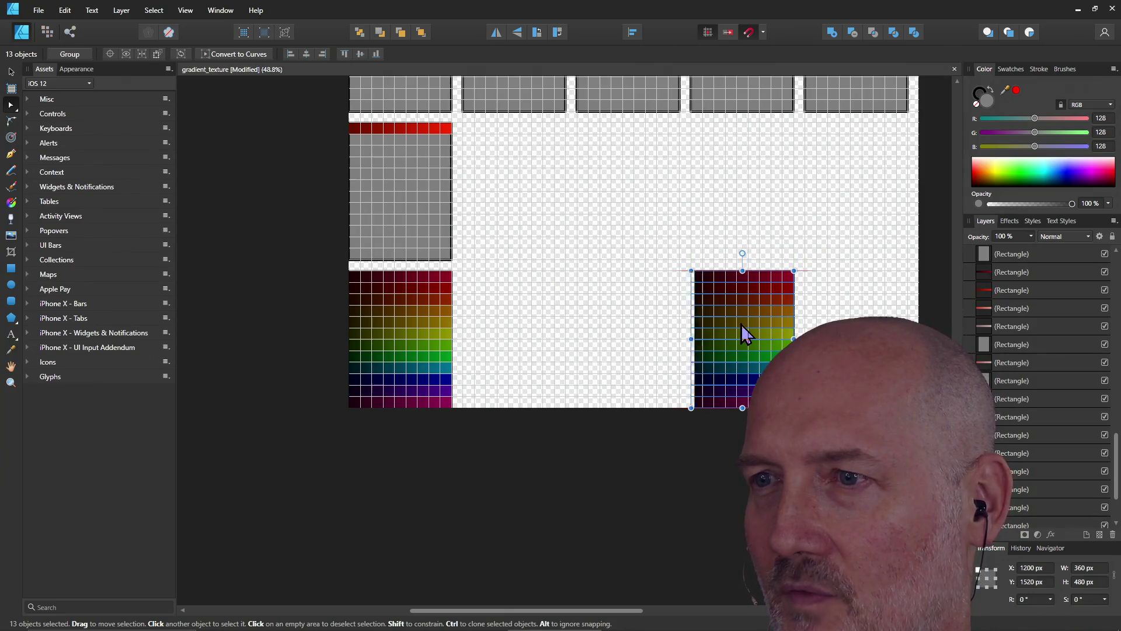
pyautogui.click(740, 323)
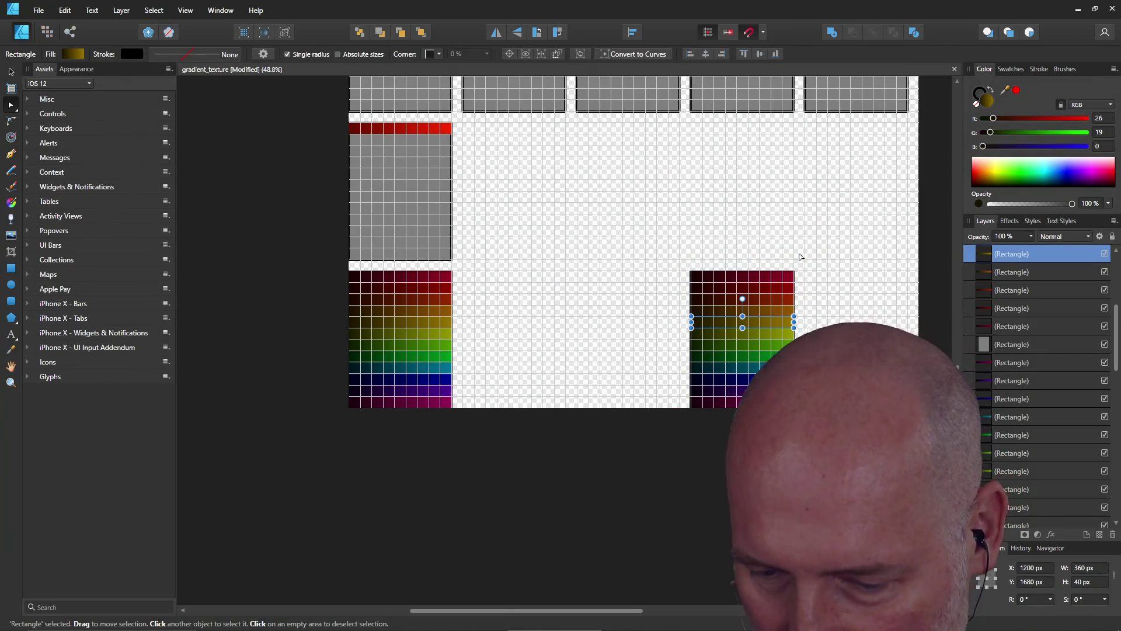
pyautogui.scroll(-1, 791, 240)
pyautogui.scroll(5, 790, 240)
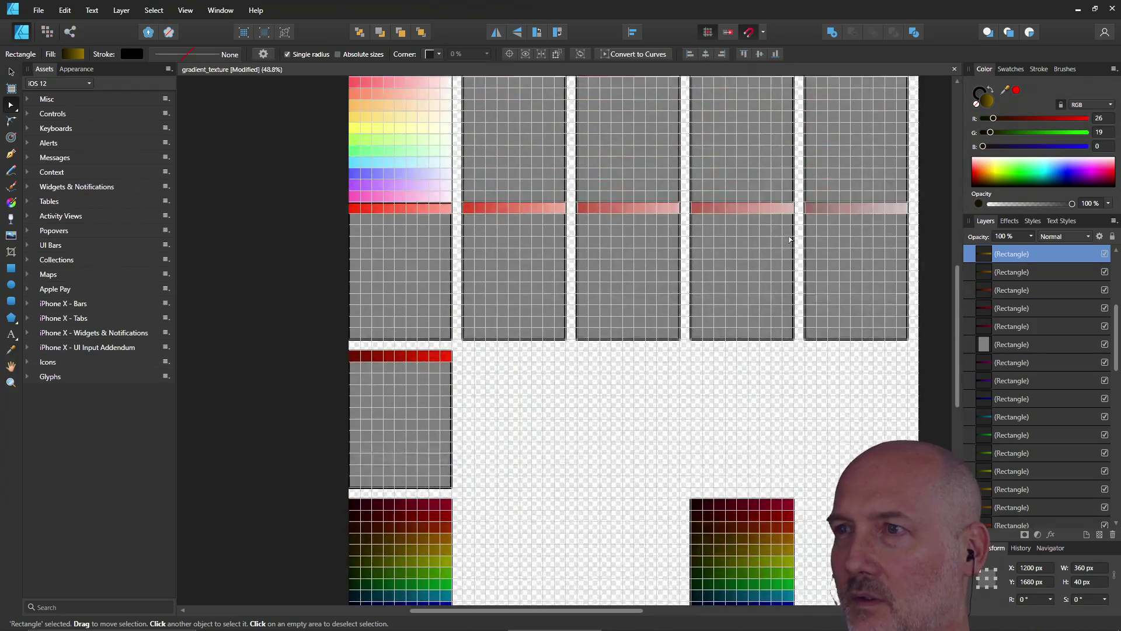
pyautogui.click(751, 208)
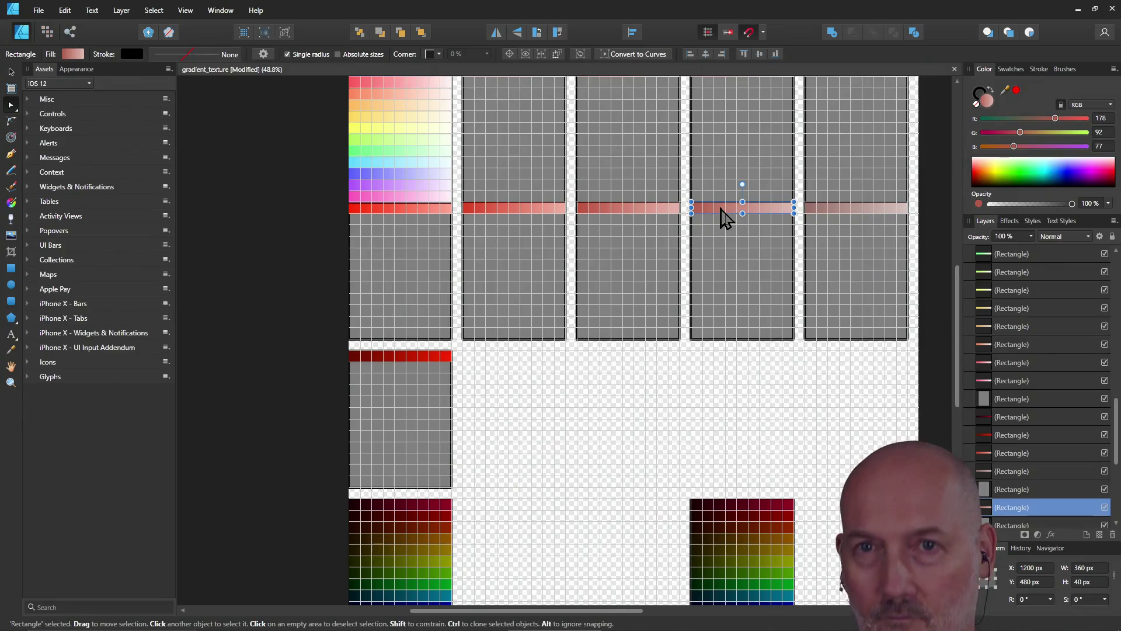
pyautogui.click(71, 53)
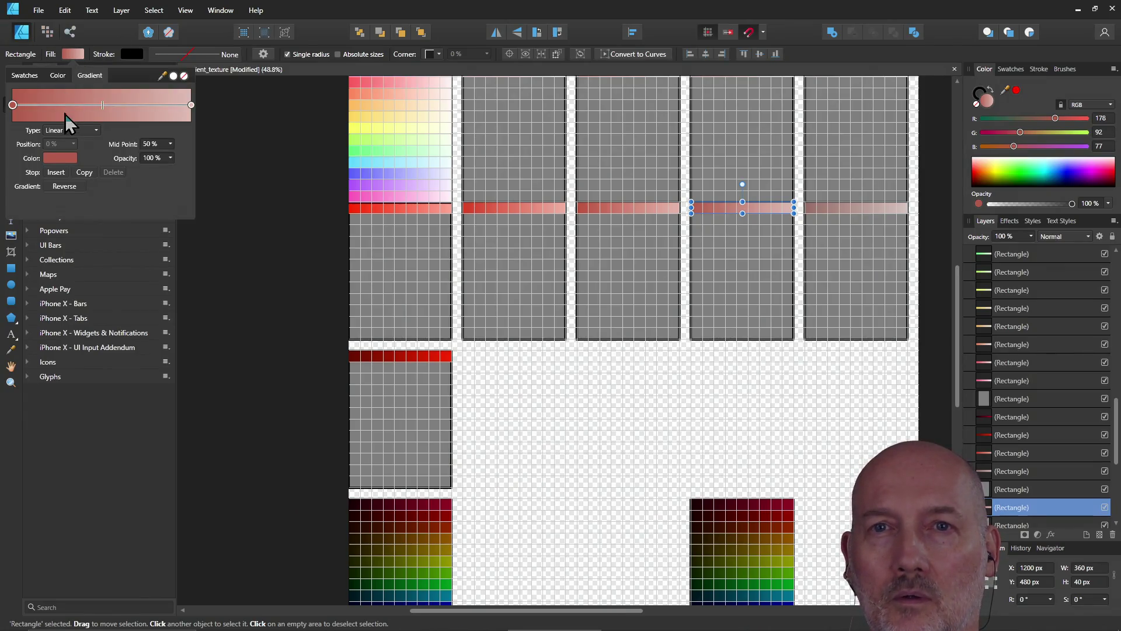
pyautogui.click(60, 158)
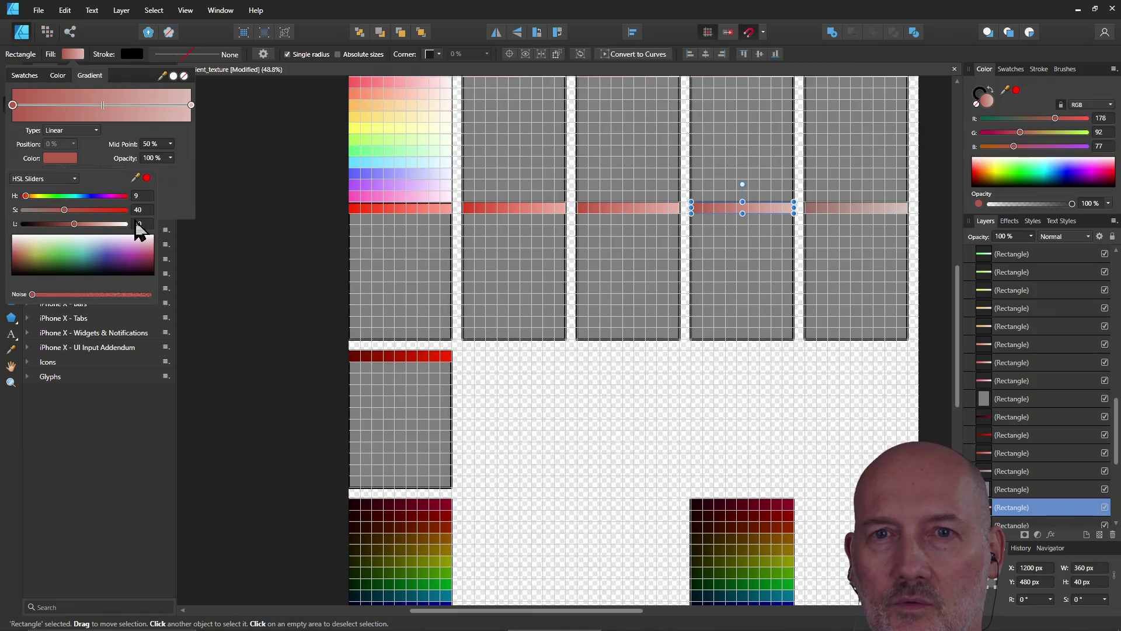
pyautogui.scroll(-5, 475, 320)
pyautogui.click(730, 366)
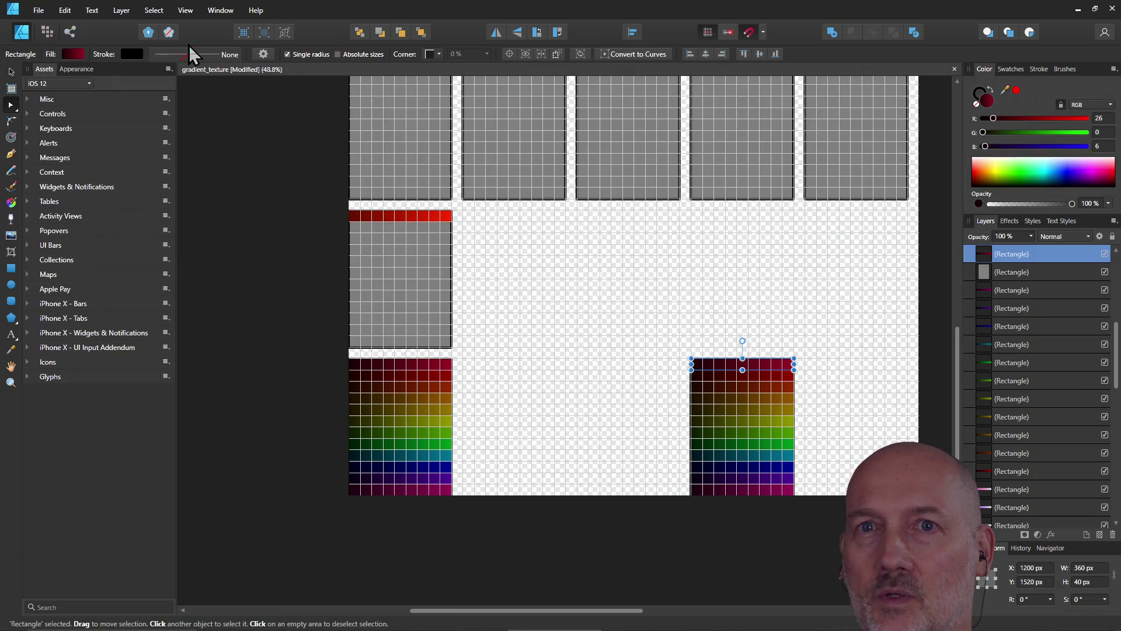
# - Set both gradient stops of the selected row strip to saturation 40
pyautogui.click(79, 54)
pyautogui.click(62, 161)
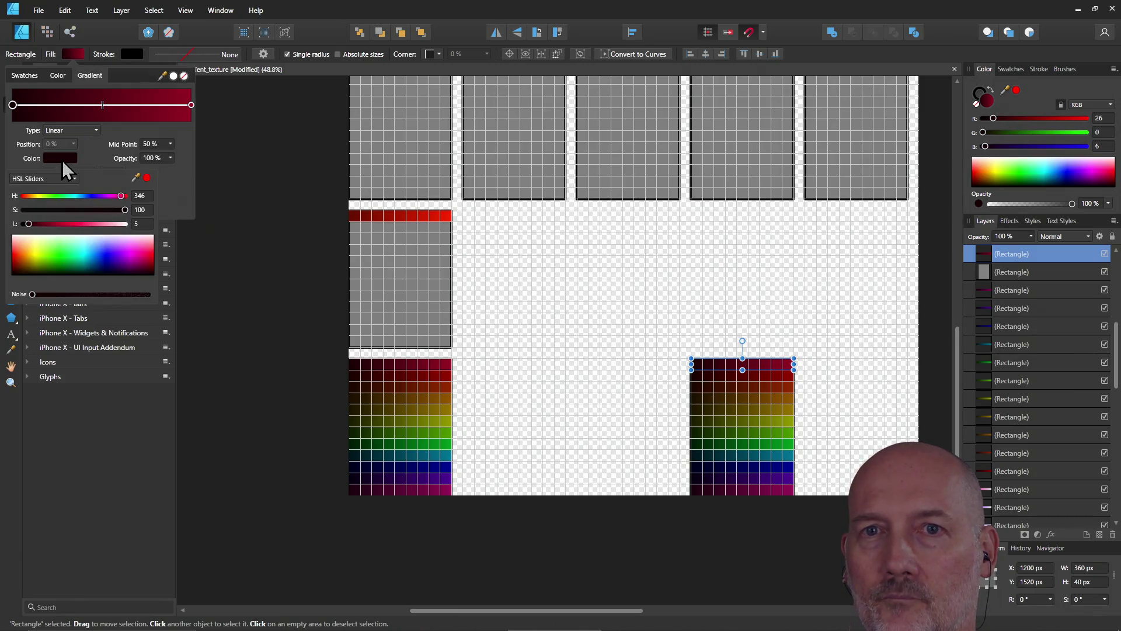
pyautogui.write('40')
pyautogui.press('Return')
pyautogui.click(191, 105)
pyautogui.click(191, 105)
pyautogui.click(59, 160)
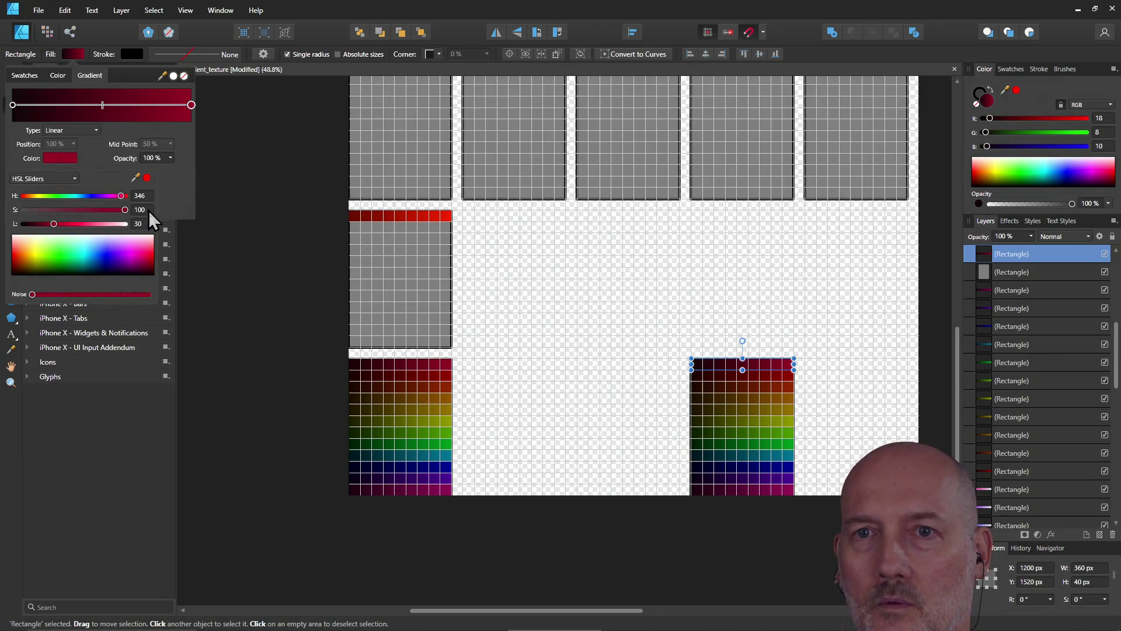
pyautogui.write('40')
pyautogui.press('Return')
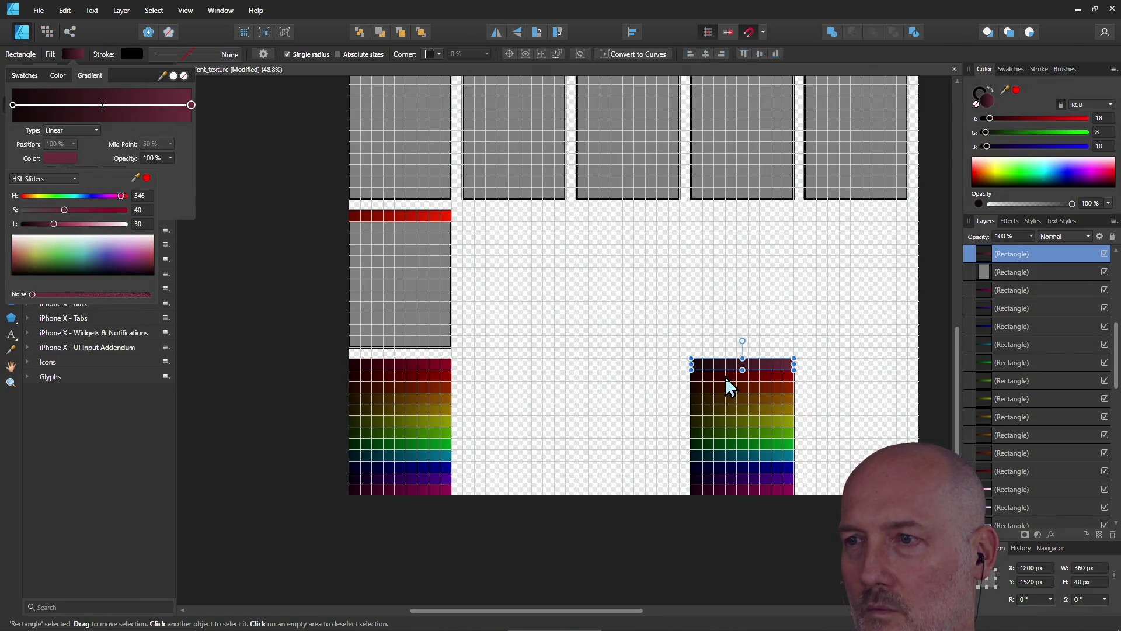
# - Duplicate the strip one row lower and set the red strip's gradient ends to saturation 40
pyautogui.hotkey('ctrl', 'j')
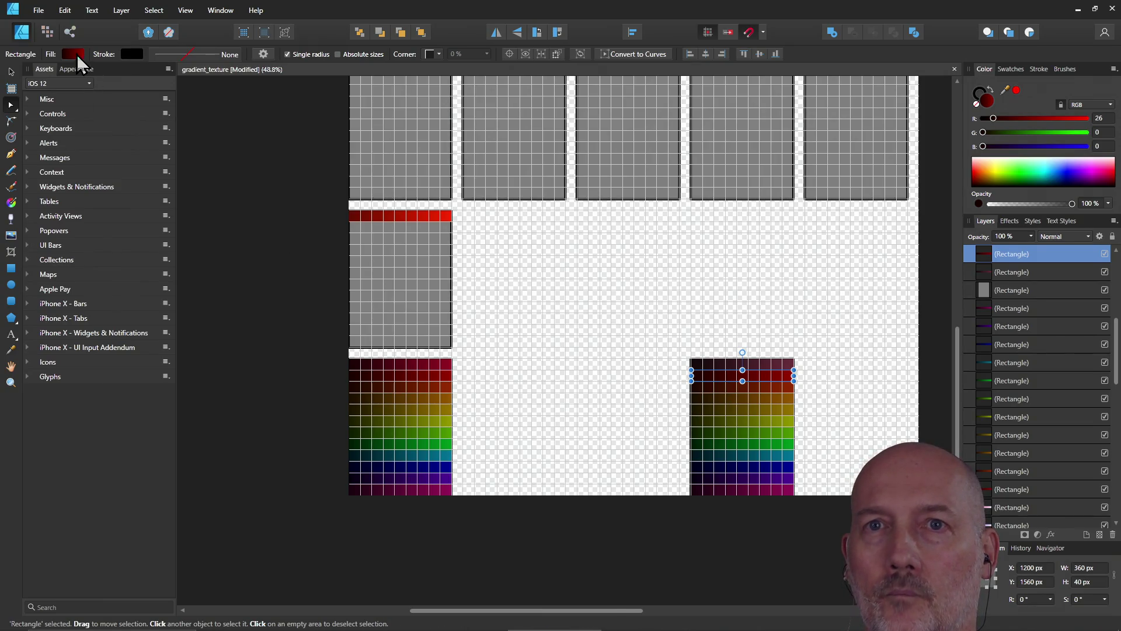
pyautogui.click(75, 54)
pyautogui.click(58, 158)
pyautogui.click(143, 210)
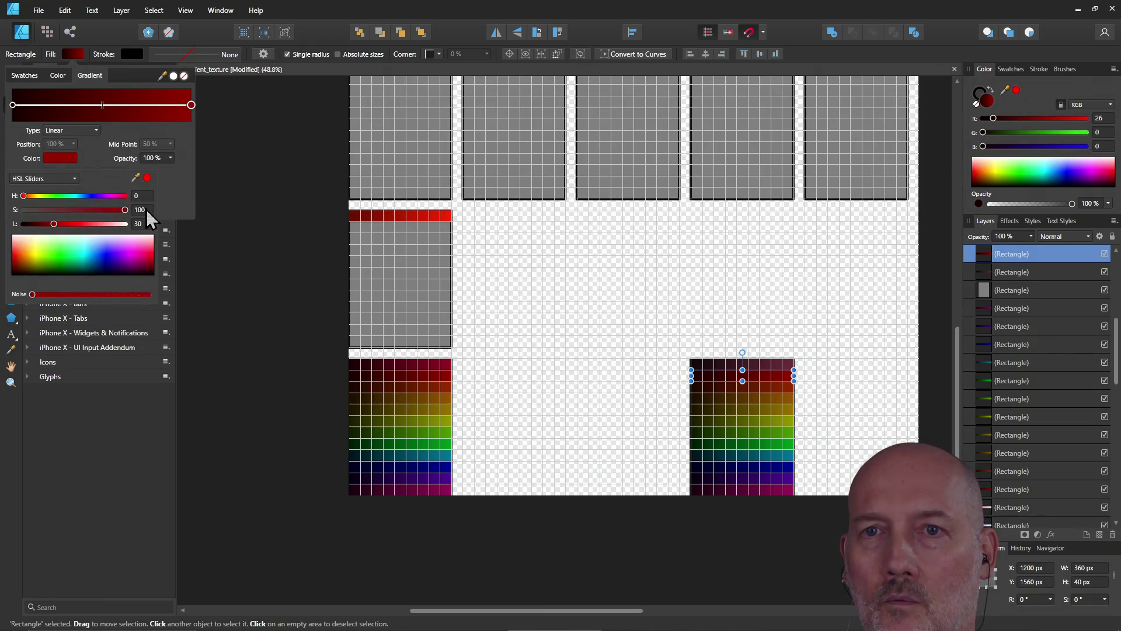
pyautogui.write('40')
pyautogui.press('Return')
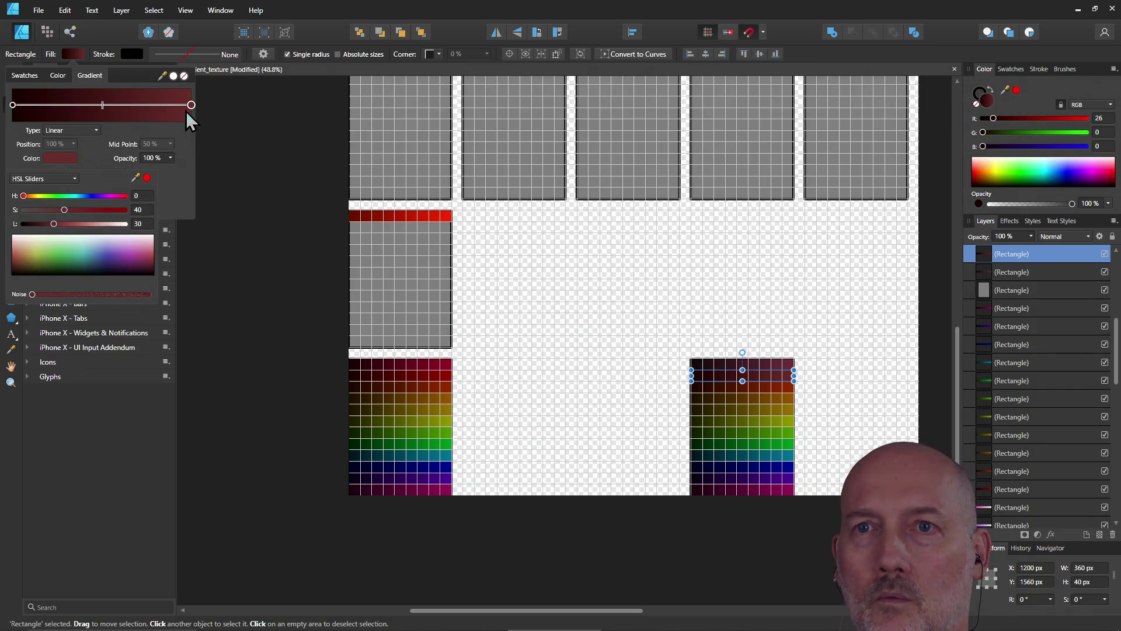
pyautogui.click(14, 105)
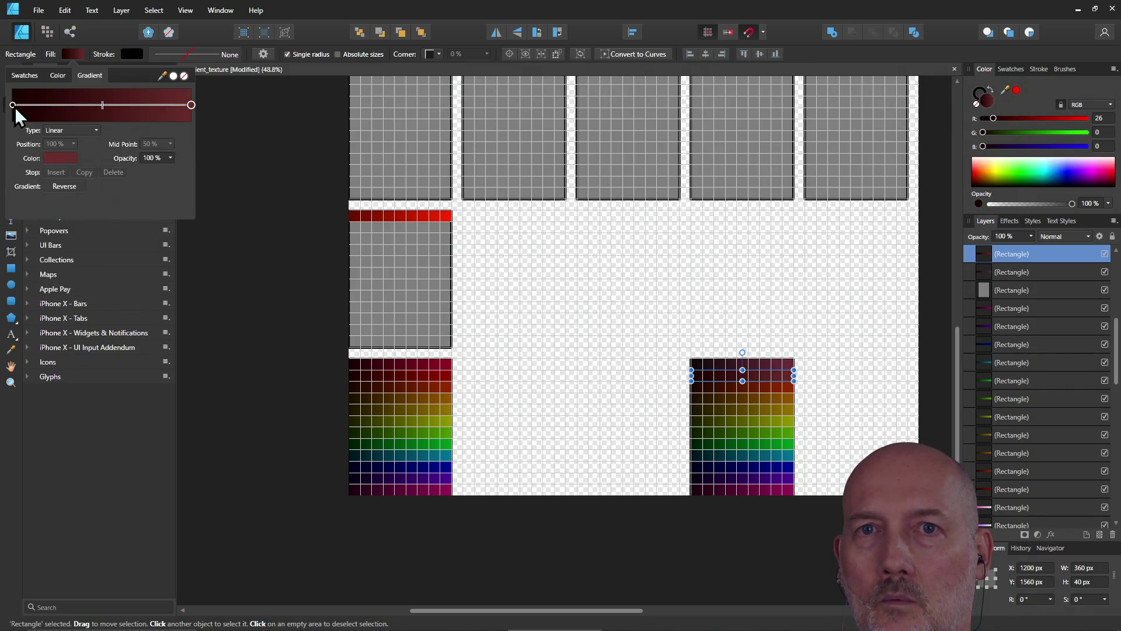
pyautogui.click(63, 158)
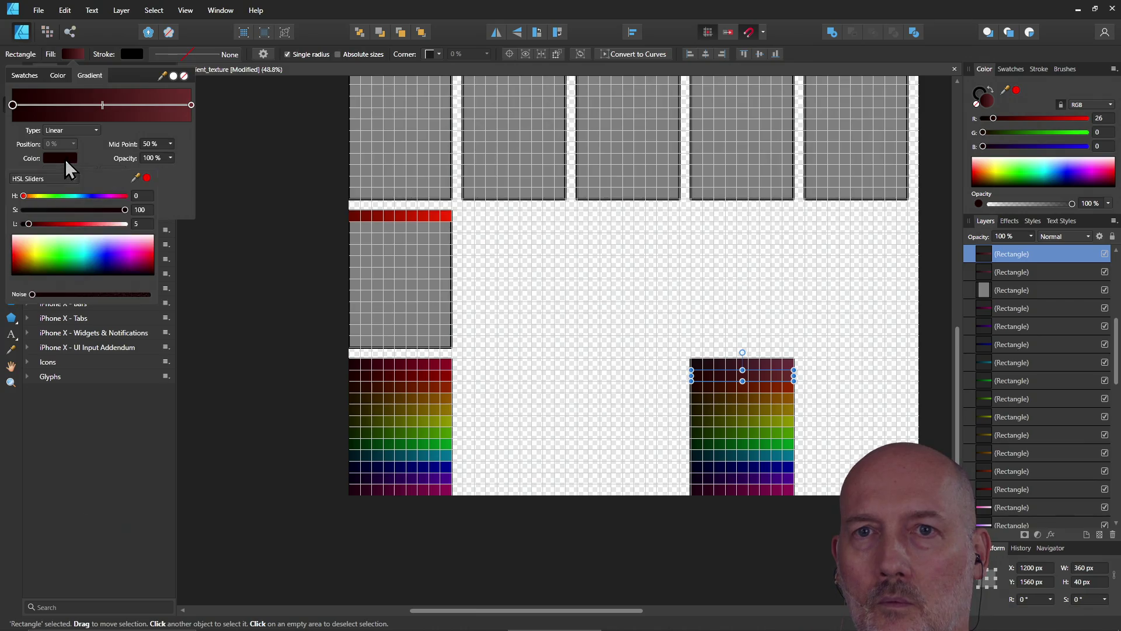
pyautogui.click(146, 211)
pyautogui.write('4')
pyautogui.press('Return')
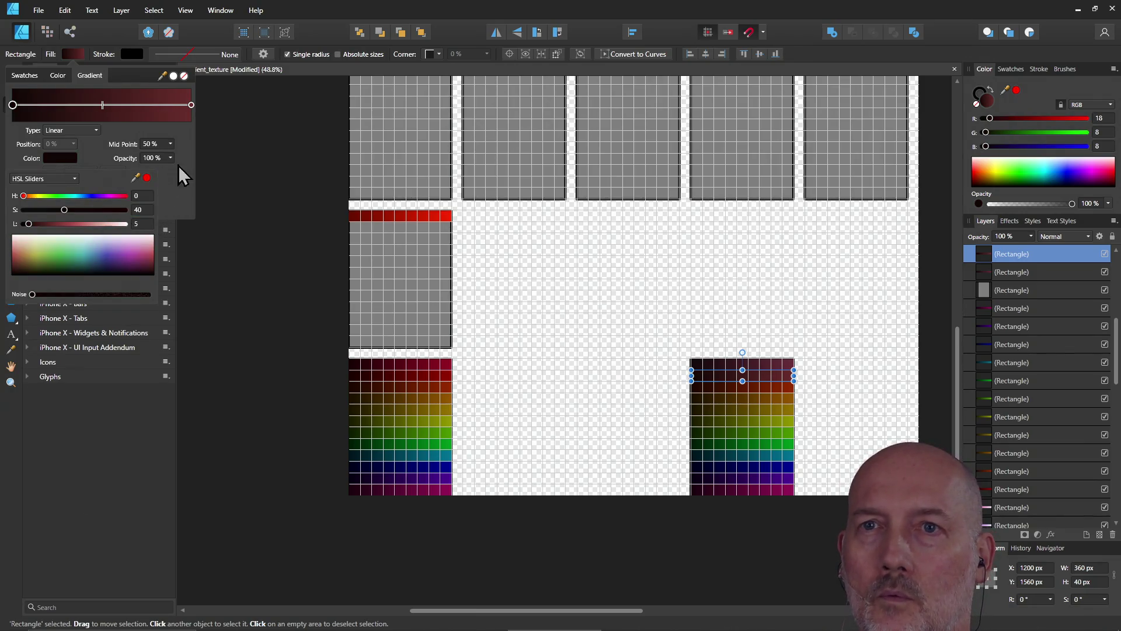
pyautogui.click(248, 138)
# - Mute the orange strip's gradient start and end colours to saturation 40
pyautogui.click(739, 390)
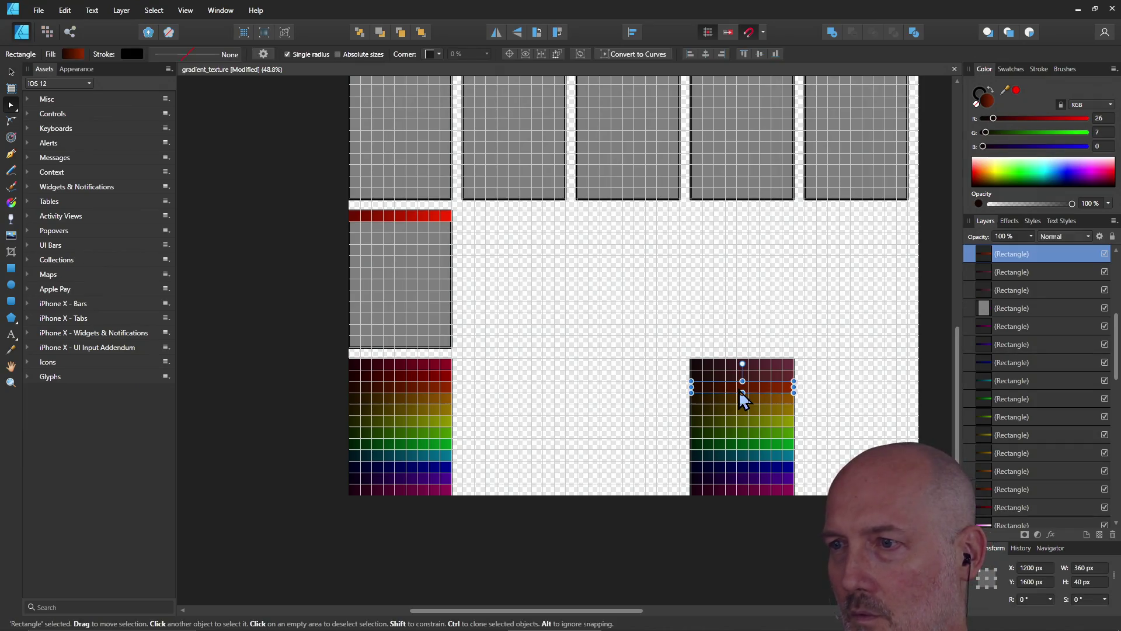
pyautogui.click(76, 54)
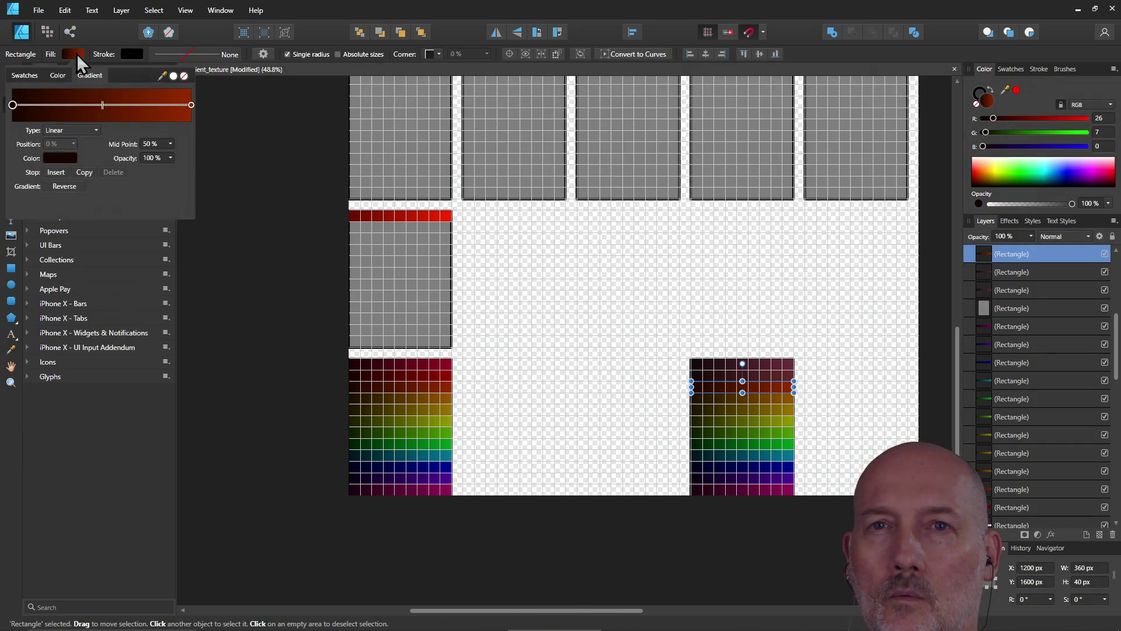
pyautogui.click(60, 158)
pyautogui.click(143, 209)
pyautogui.write('40')
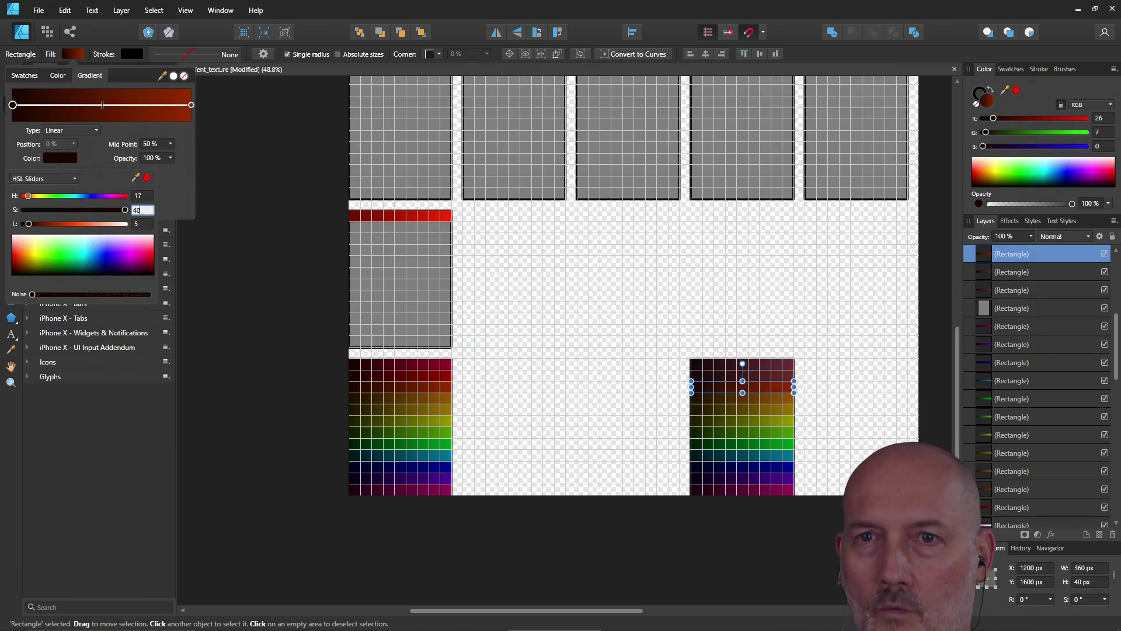
pyautogui.press('Return')
pyautogui.click(192, 106)
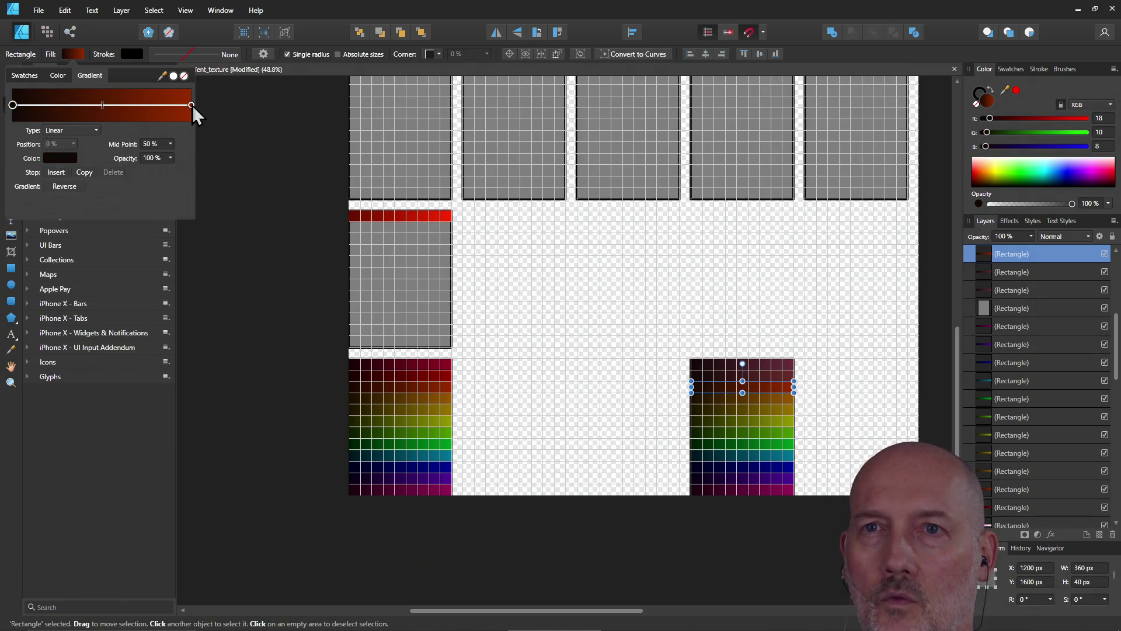
pyautogui.click(68, 161)
pyautogui.click(145, 211)
pyautogui.write('40')
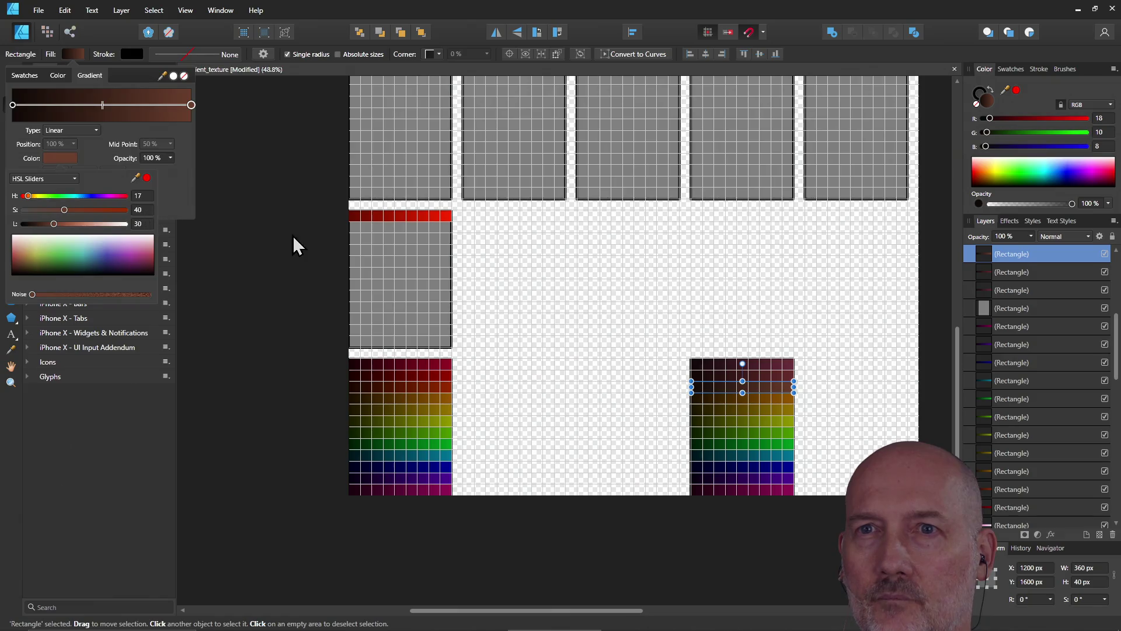
pyautogui.click(573, 367)
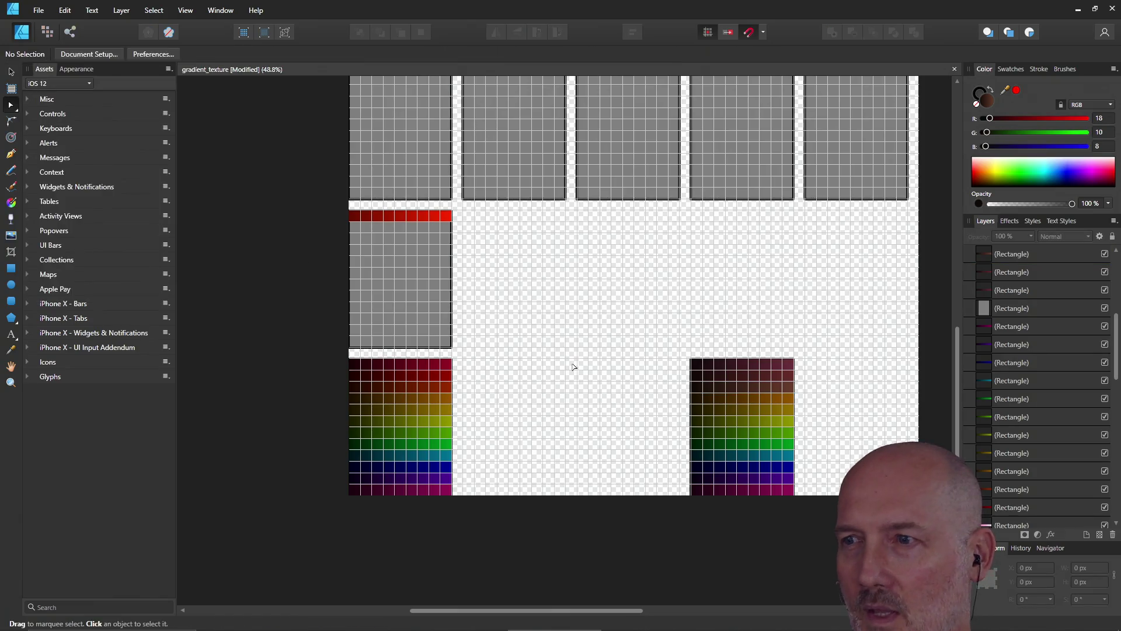
# - Set the amber strip's gradient starting colour to saturation 40
pyautogui.click(758, 400)
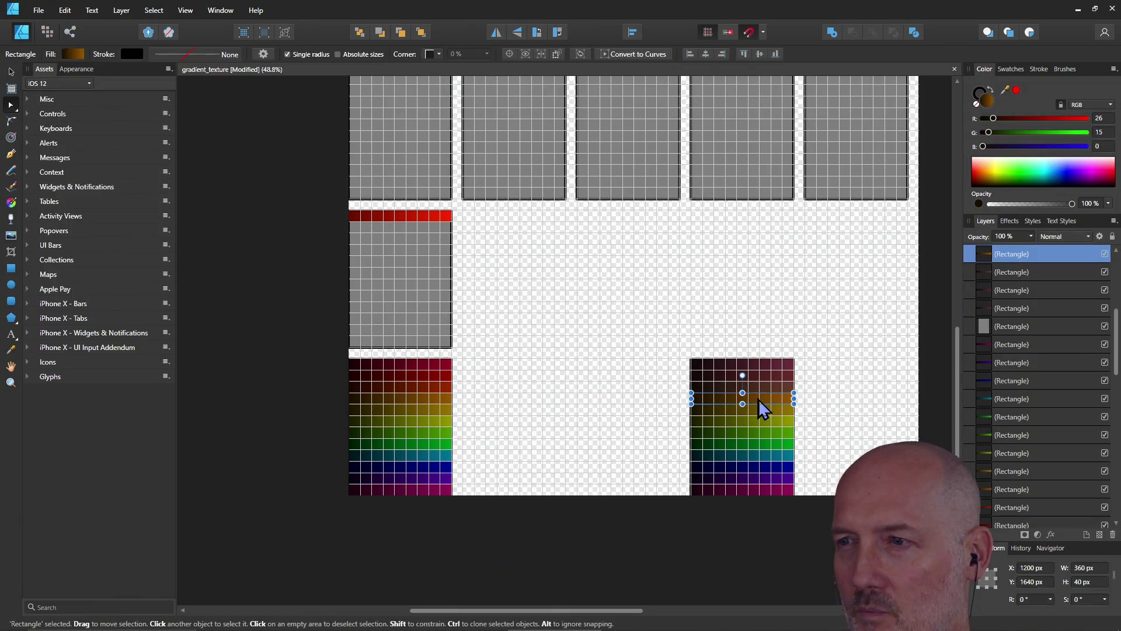
pyautogui.click(74, 54)
pyautogui.click(59, 159)
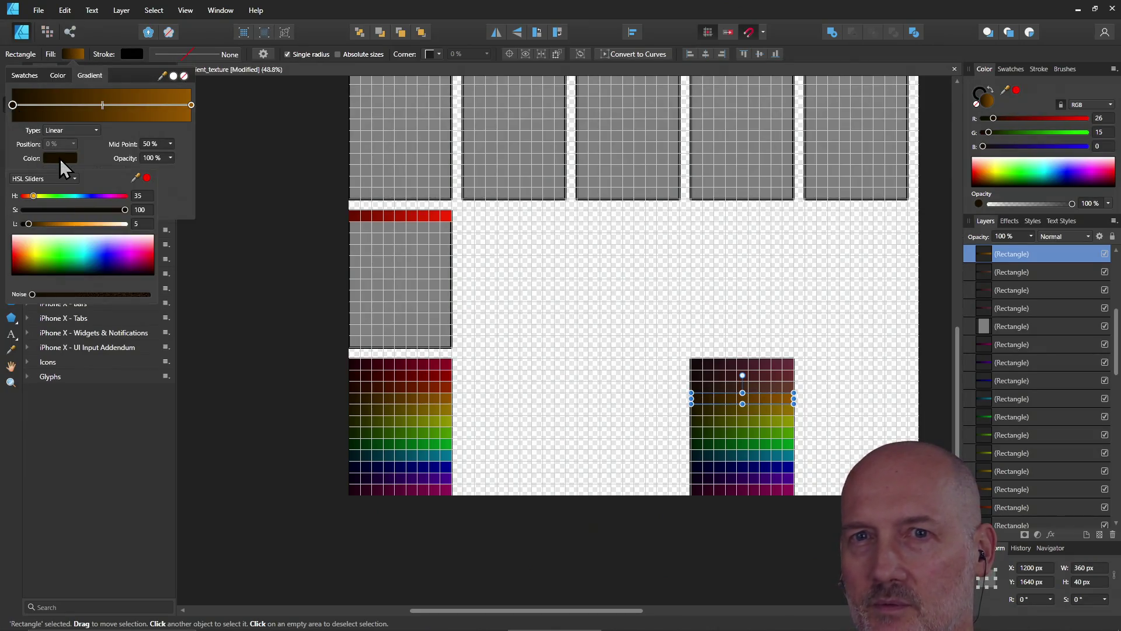
pyautogui.write('40')
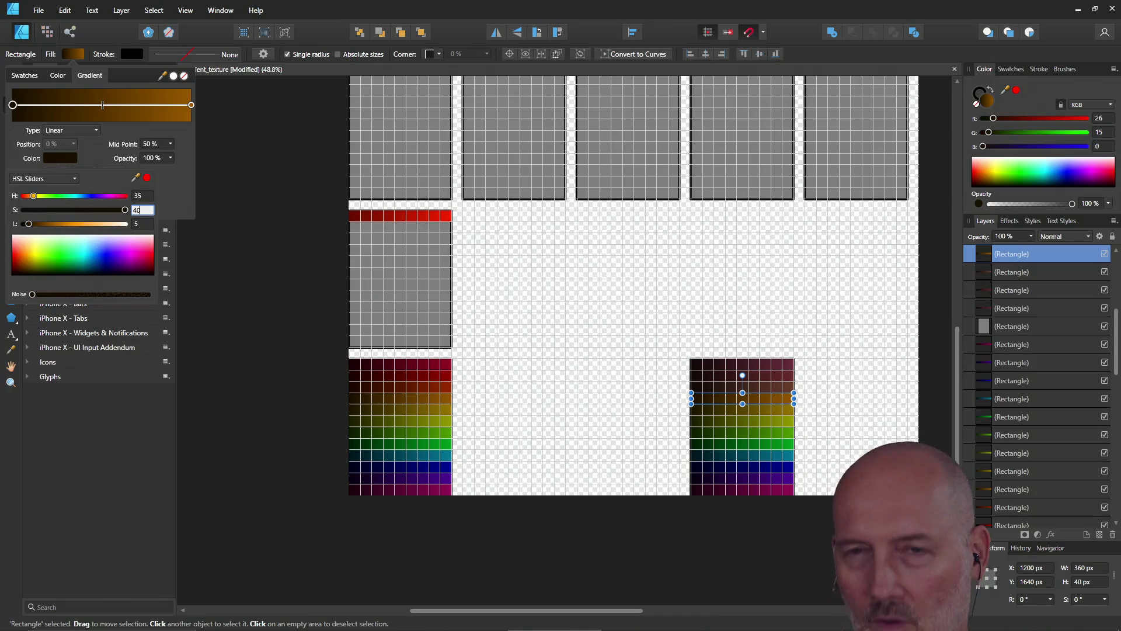
pyautogui.press('Return')
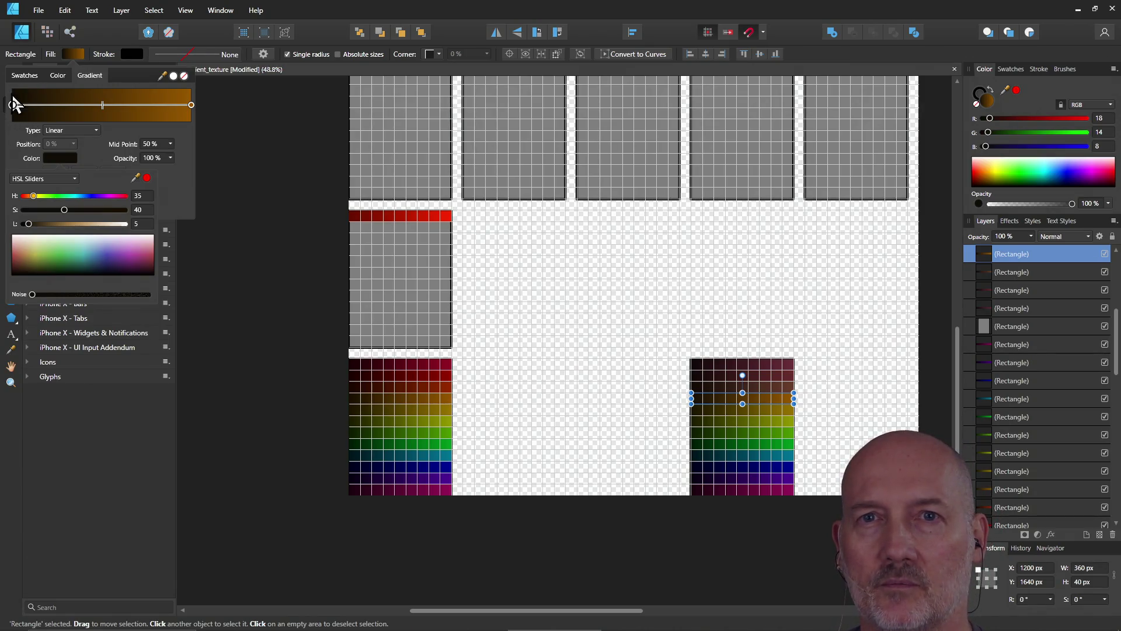
pyautogui.moveTo(6, 89); pyautogui.dragTo(39, 88)
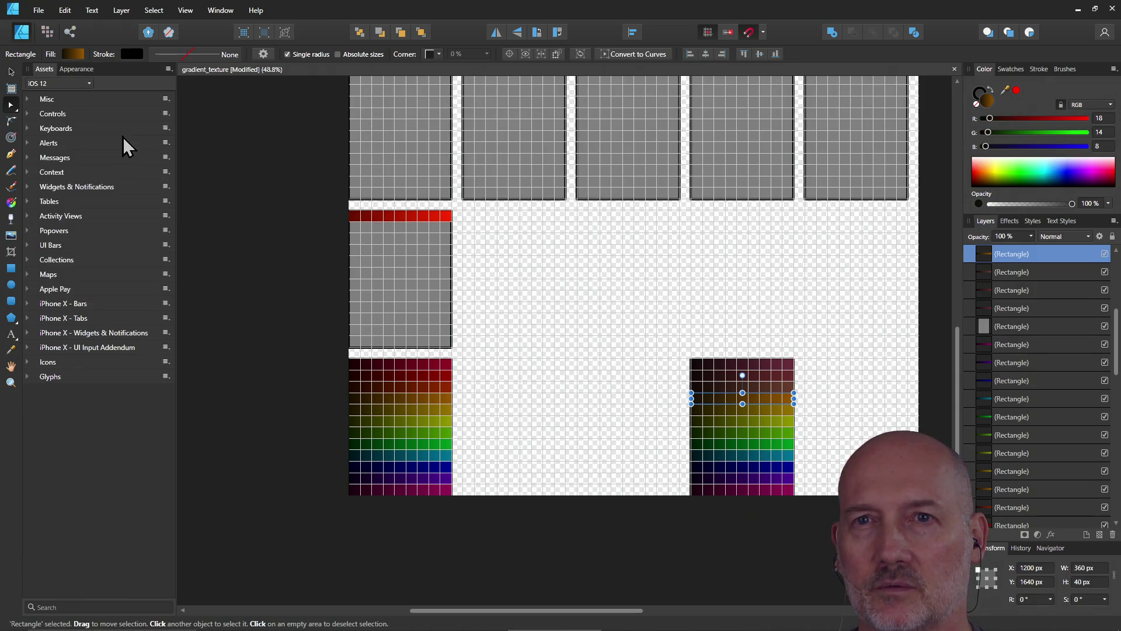
# - Revisit the amber strip's gradient stops and set its end colour to saturation 40
pyautogui.click(75, 54)
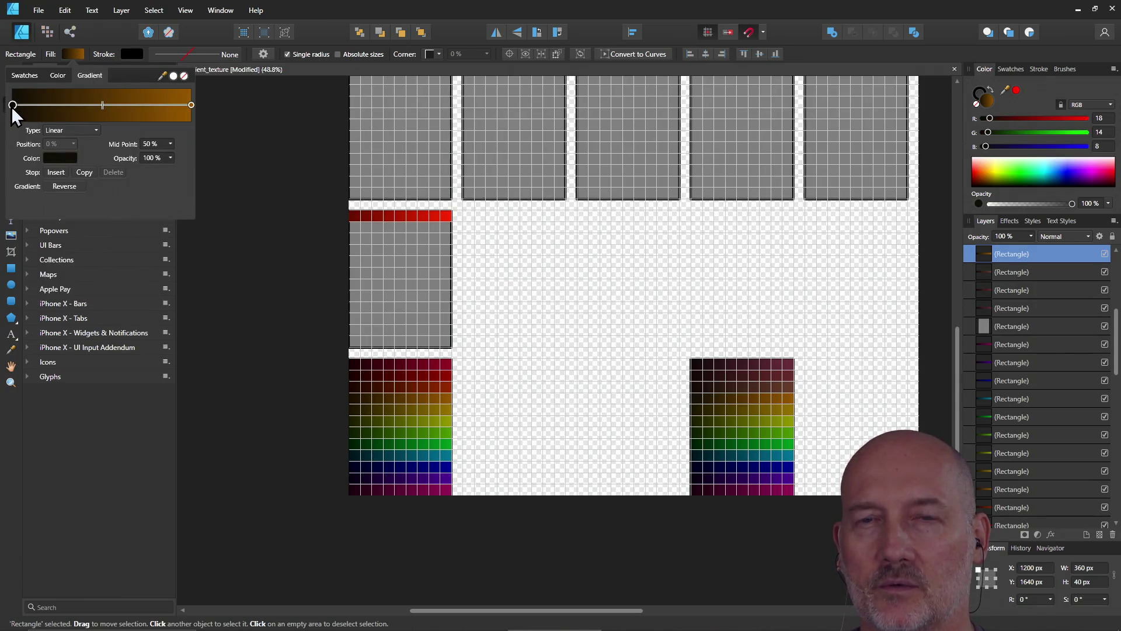
pyautogui.click(193, 106)
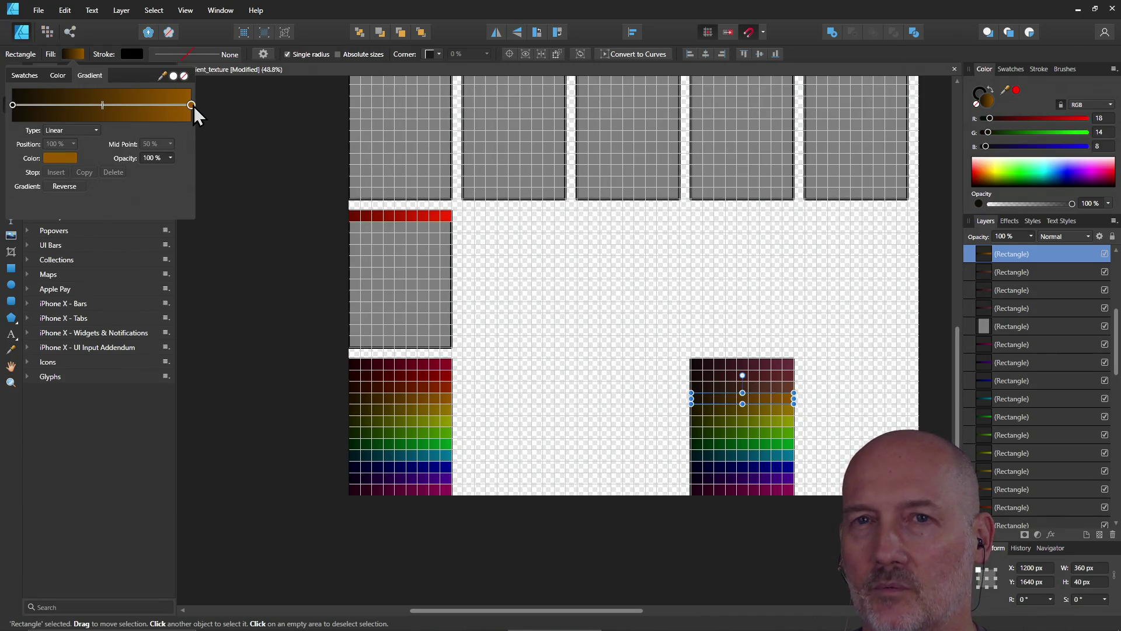
pyautogui.click(13, 105)
pyautogui.click(53, 161)
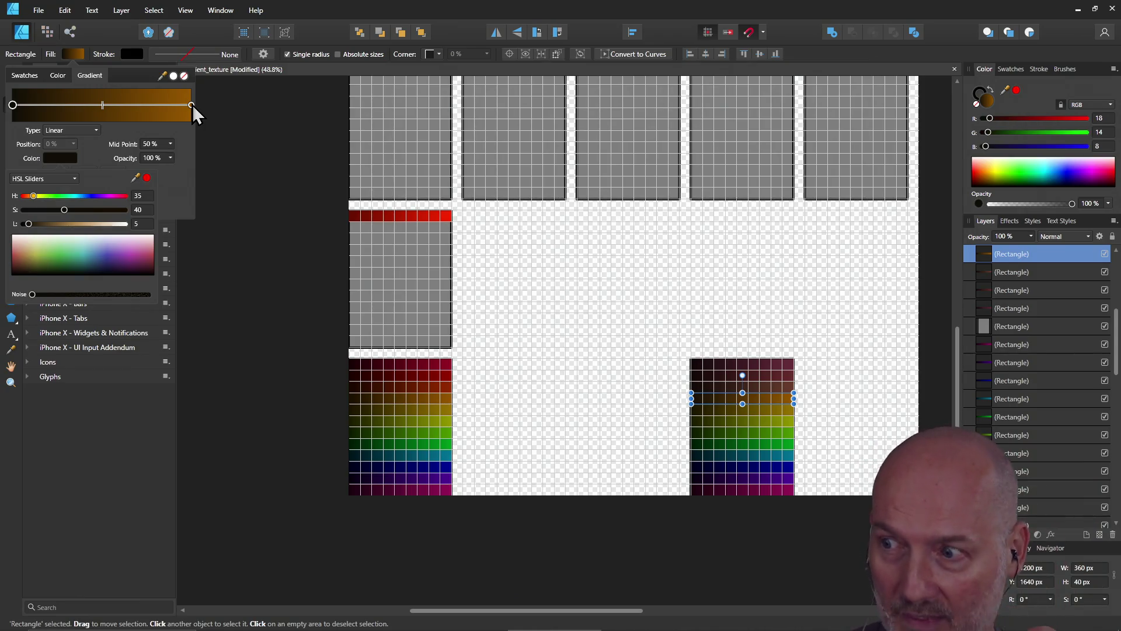
pyautogui.click(191, 104)
pyautogui.click(192, 104)
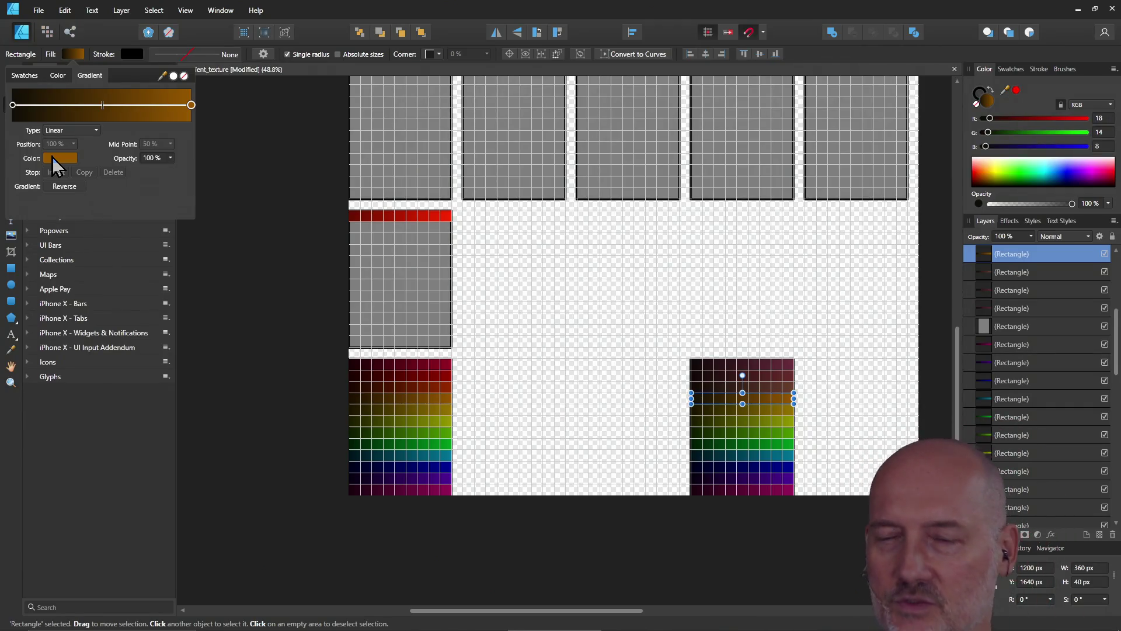
pyautogui.click(51, 157)
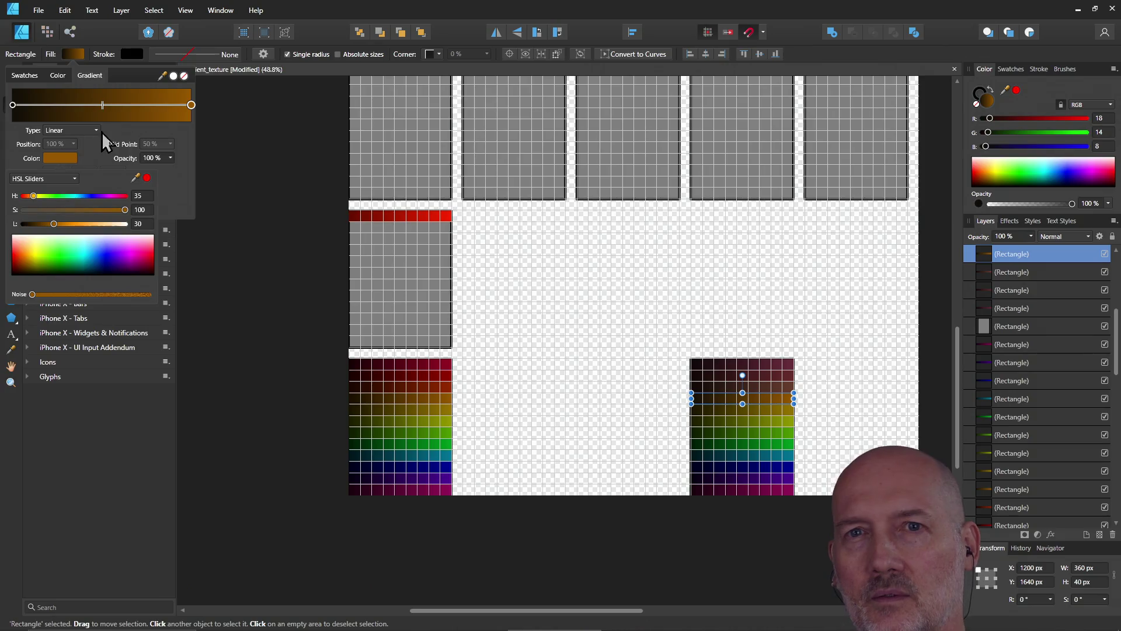
pyautogui.click(13, 105)
pyautogui.click(64, 155)
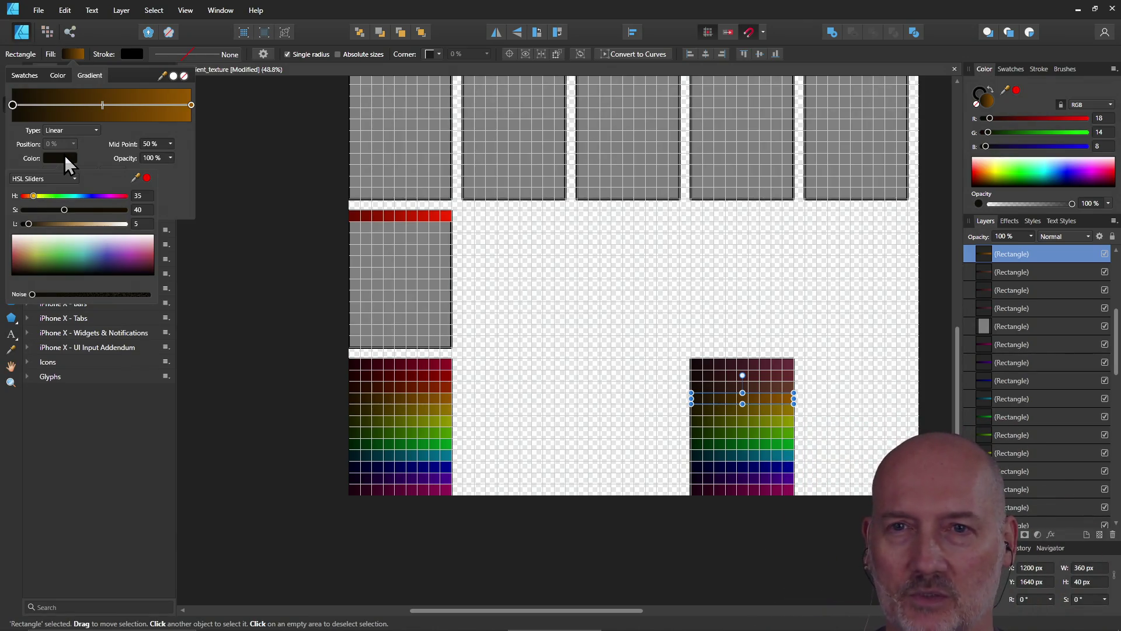
pyautogui.click(191, 105)
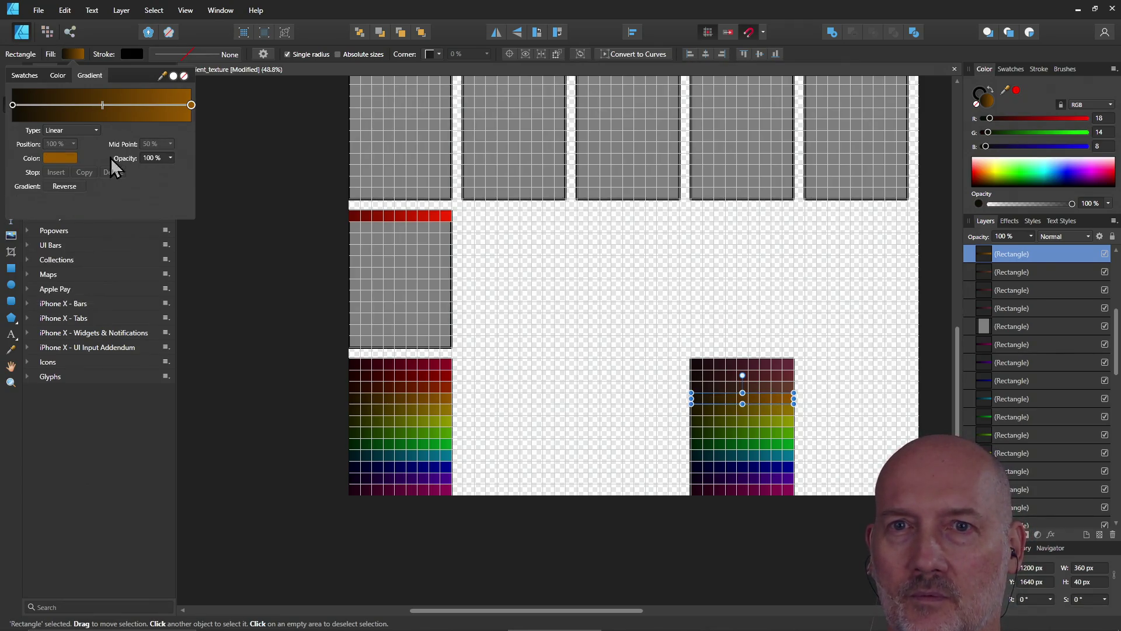
pyautogui.click(56, 161)
pyautogui.doubleClick(142, 209)
pyautogui.write('40')
pyautogui.press('Return')
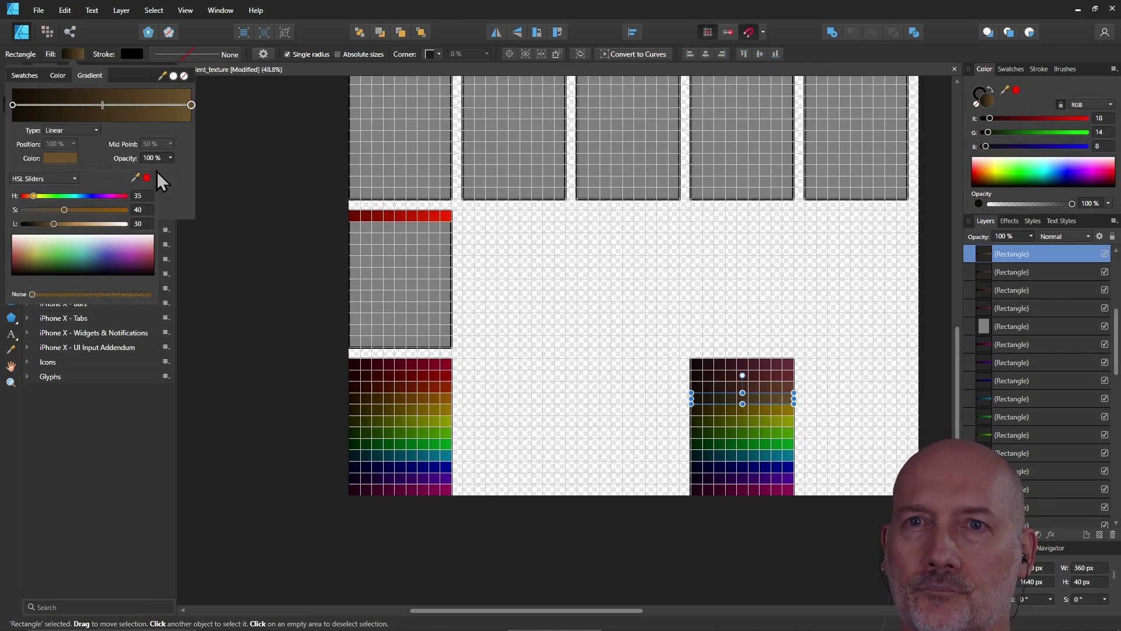
pyautogui.click(723, 413)
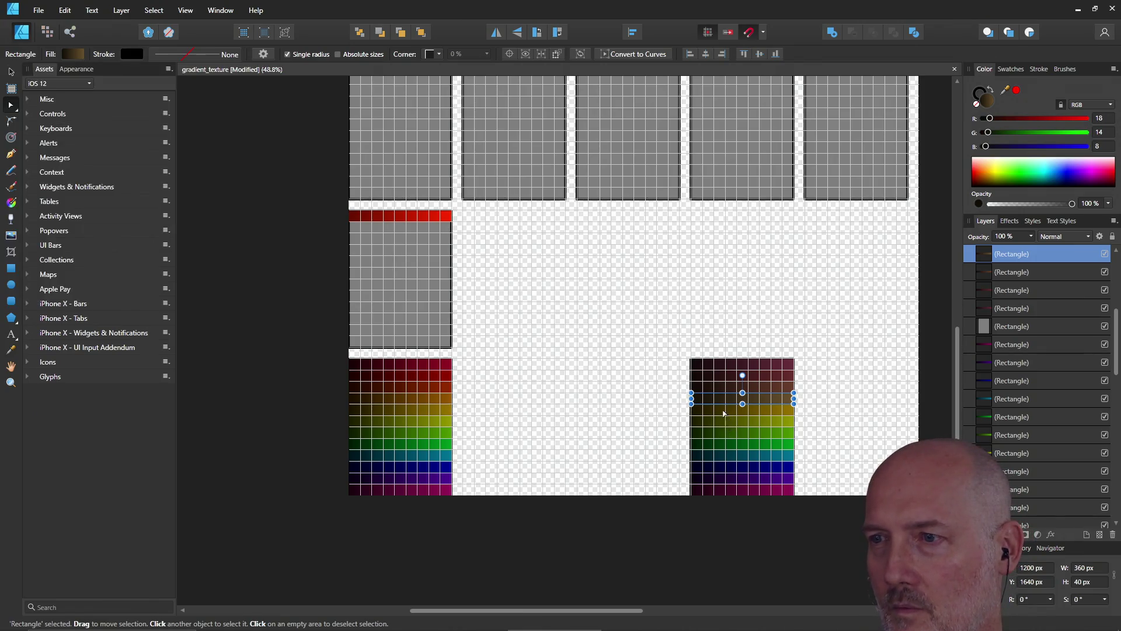
# - Duplicate the amber strip one row lower and set both its gradient ends to saturation 40
pyautogui.moveTo(723, 412); pyautogui.dragTo(725, 413)
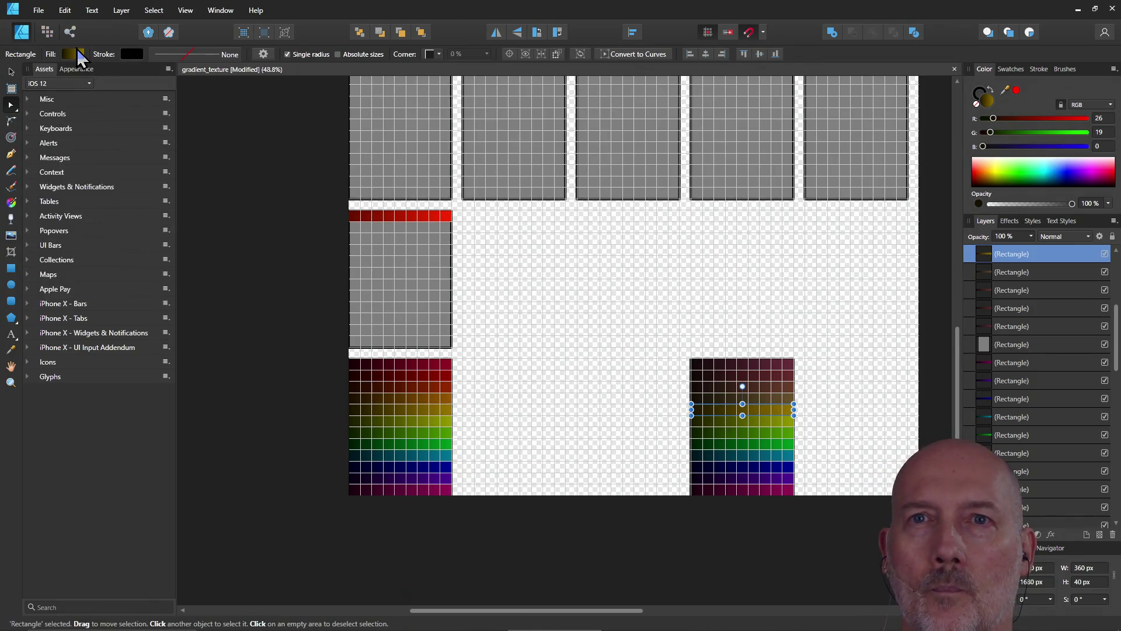
pyautogui.click(74, 54)
pyautogui.click(12, 105)
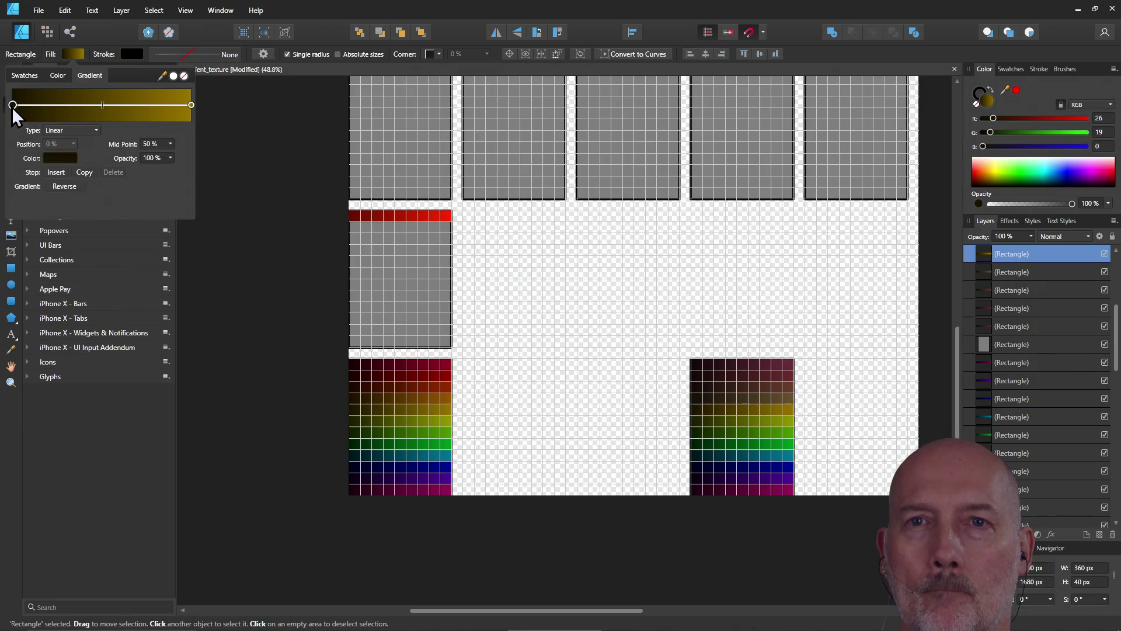
pyautogui.click(57, 158)
pyautogui.click(145, 210)
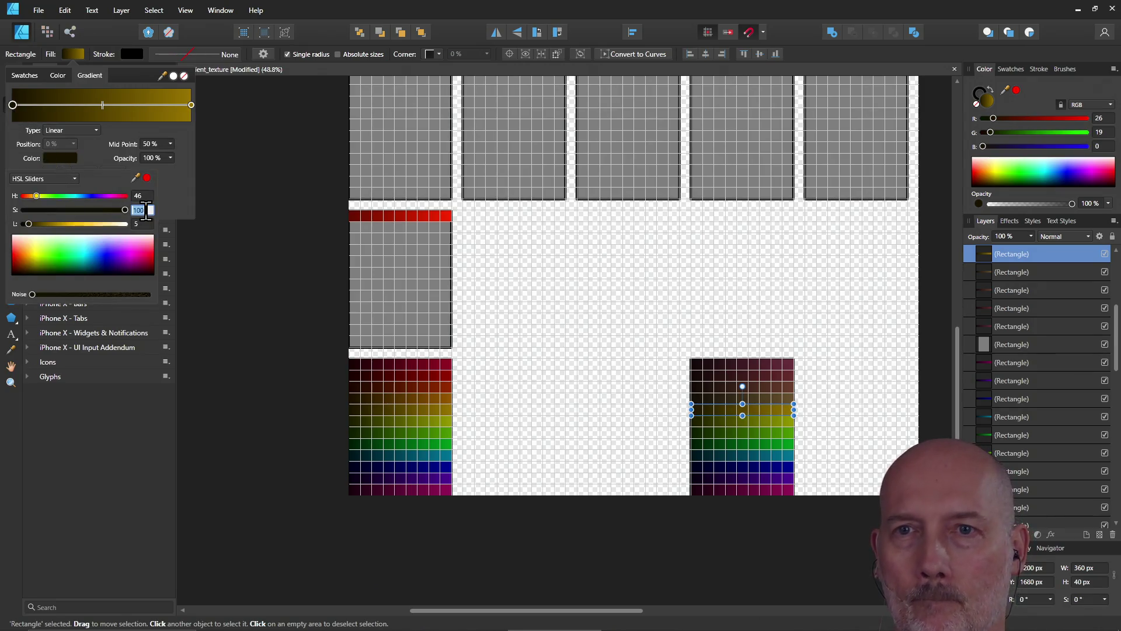
pyautogui.write('40')
pyautogui.press('Return')
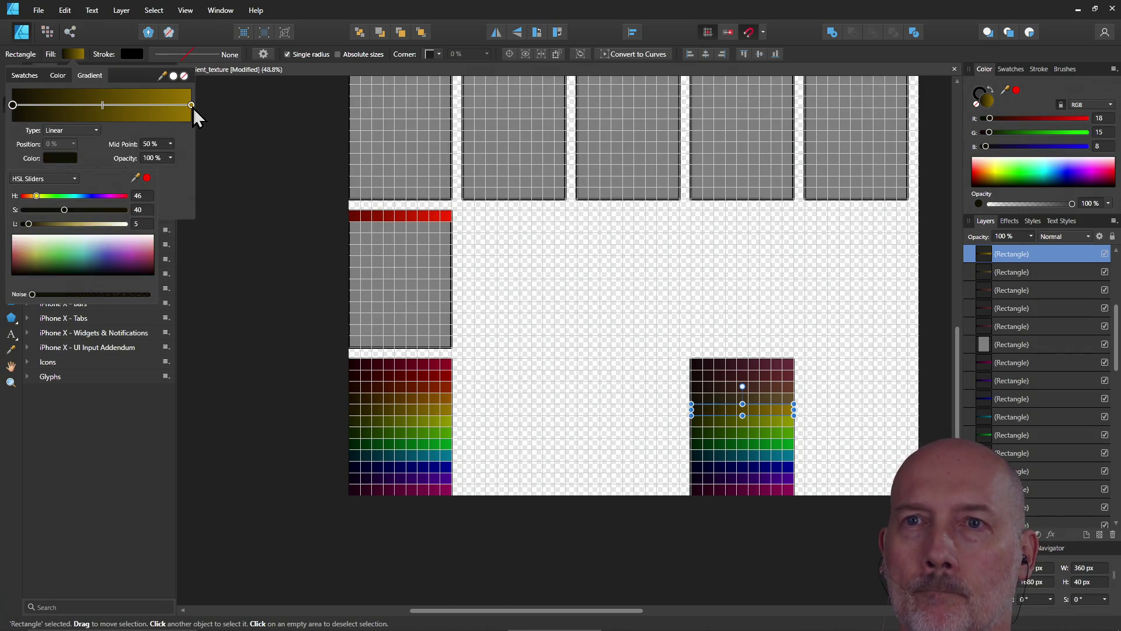
pyautogui.click(191, 105)
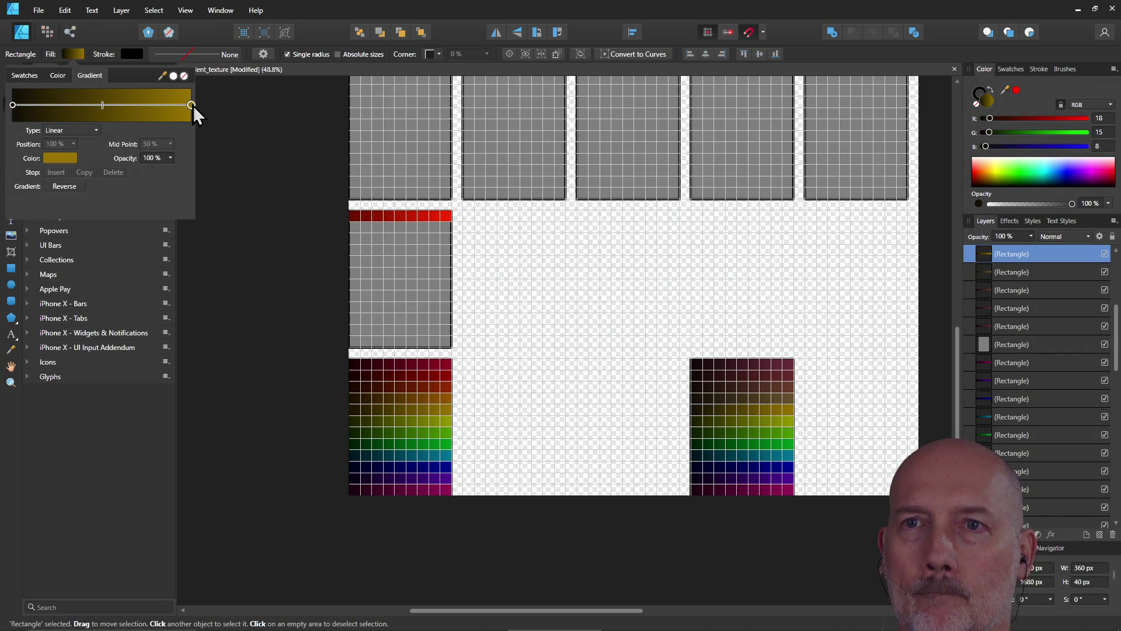
pyautogui.click(61, 159)
pyautogui.write('40')
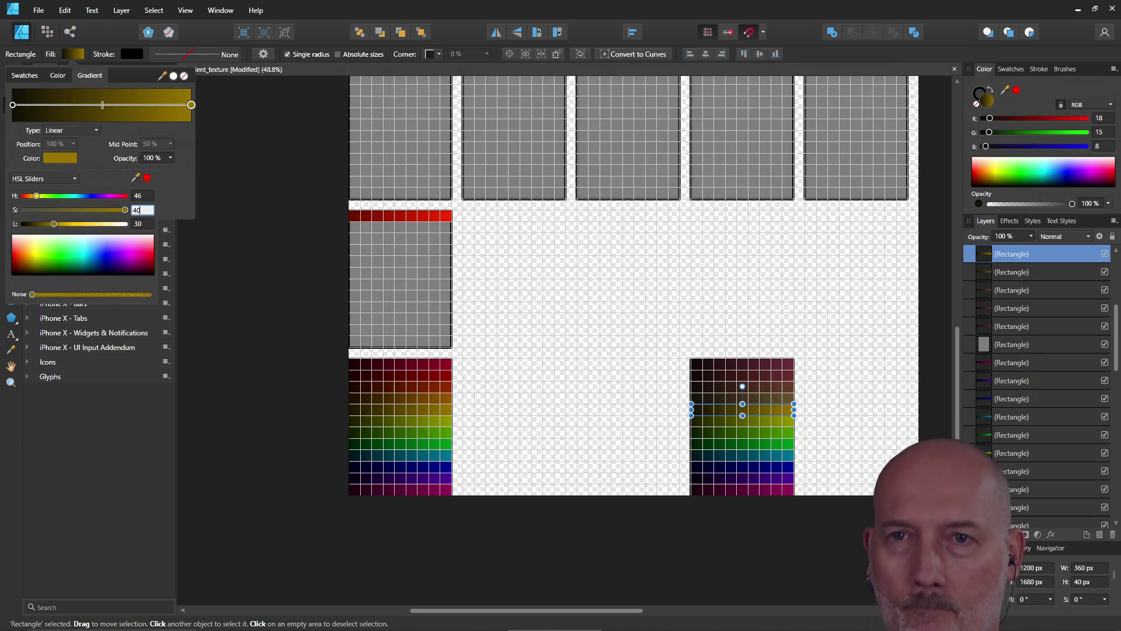
pyautogui.press('Return')
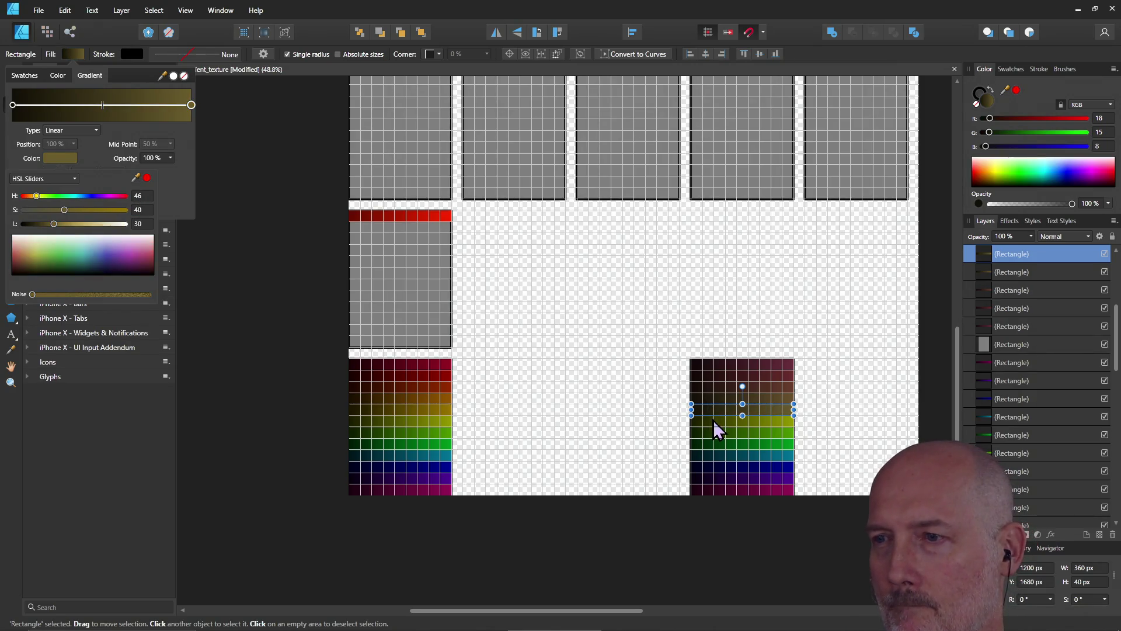
pyautogui.hotkey('ctrl', 'd')
# - Set the yellow strip's start and end gradient colours to saturation 40
pyautogui.click(720, 423)
pyautogui.click(73, 54)
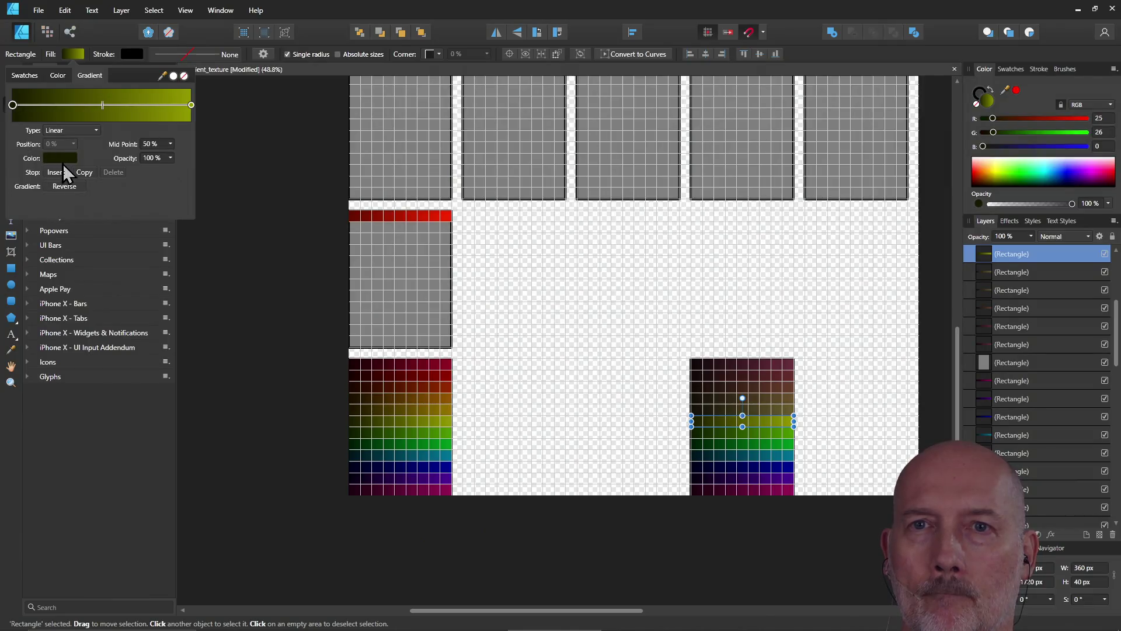
pyautogui.click(60, 159)
pyautogui.click(142, 210)
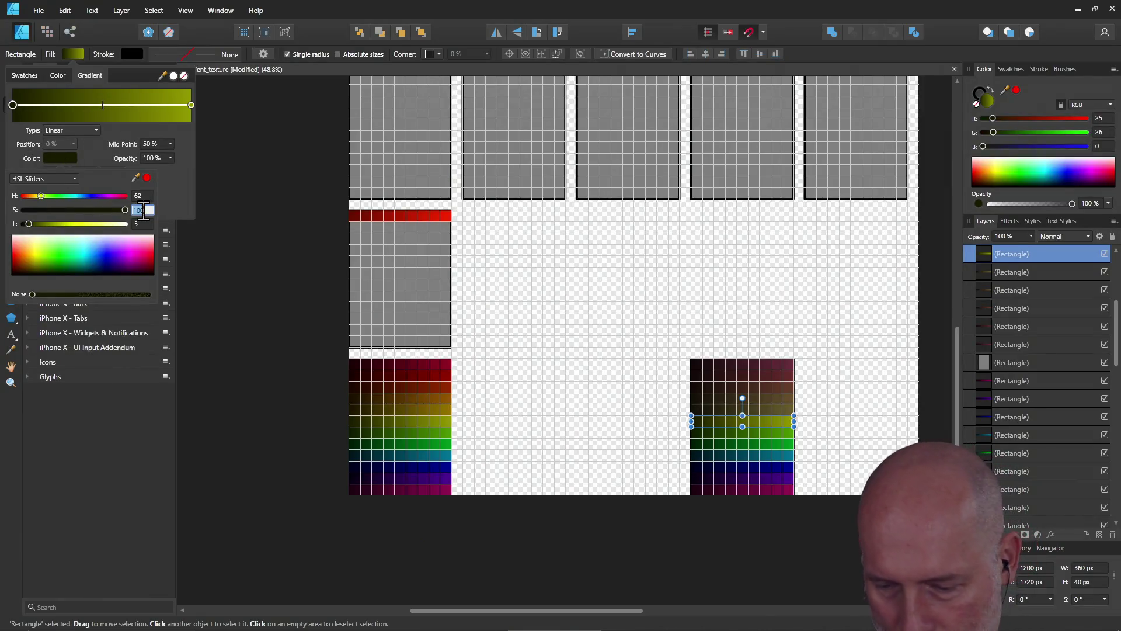
pyautogui.write('40')
pyautogui.press('Return')
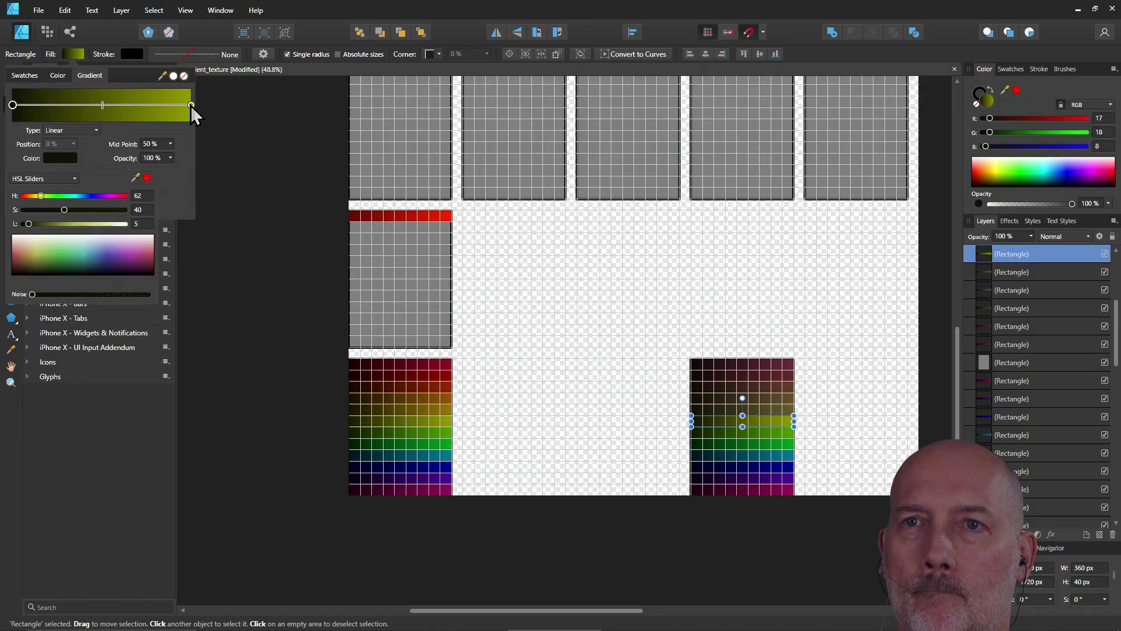
pyautogui.click(190, 105)
pyautogui.click(60, 159)
pyautogui.click(140, 209)
pyautogui.write('40')
pyautogui.press('Return')
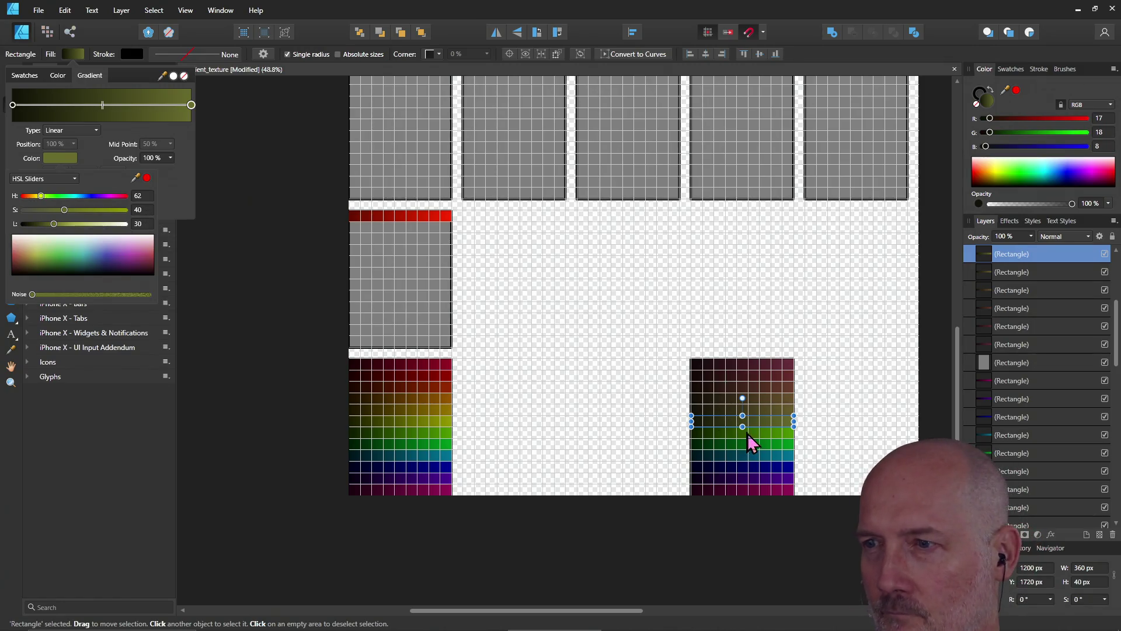
# - Mute the green row strip's gradient ends to saturation 40, then copy it one row lower
pyautogui.moveTo(750, 431); pyautogui.dragTo(762, 442)
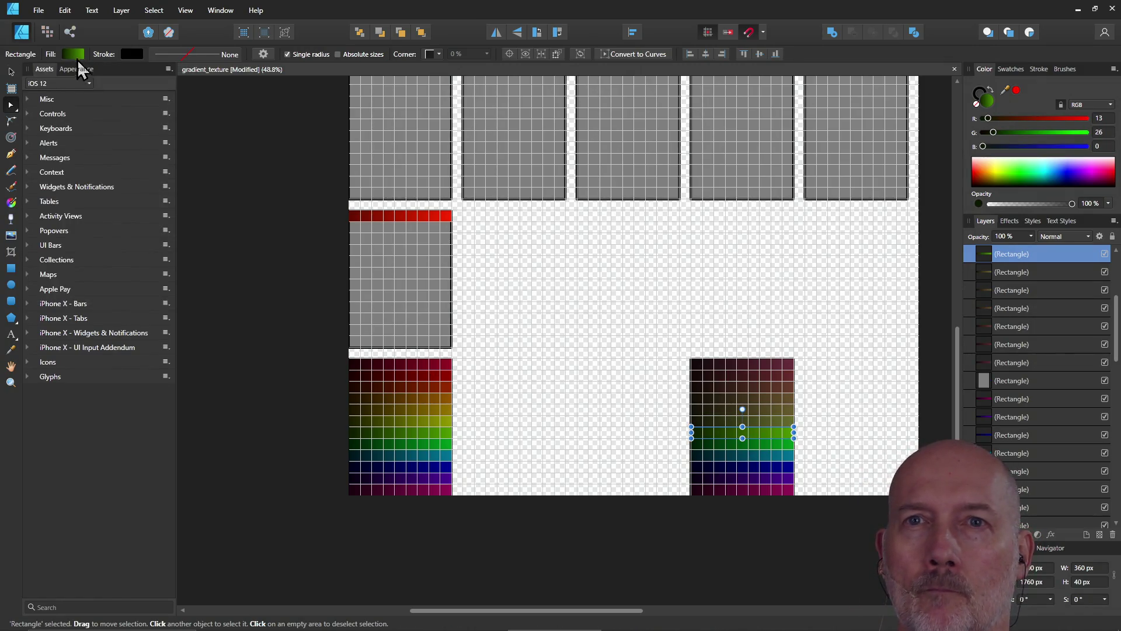
pyautogui.click(75, 55)
pyautogui.click(12, 104)
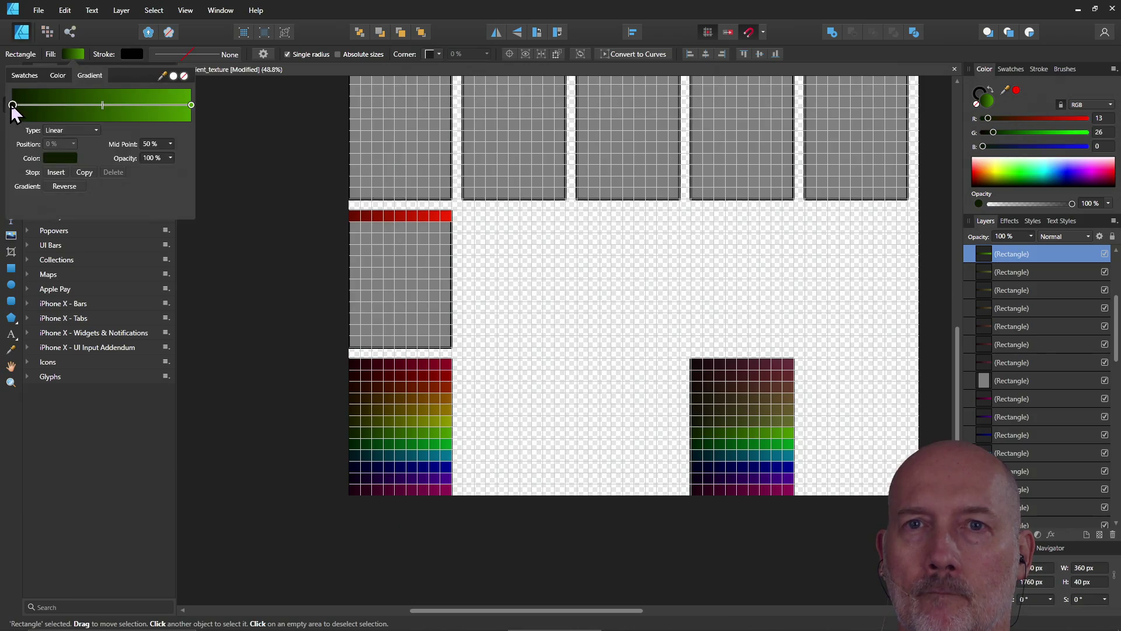
pyautogui.click(61, 156)
pyautogui.doubleClick(144, 210)
pyautogui.write('40')
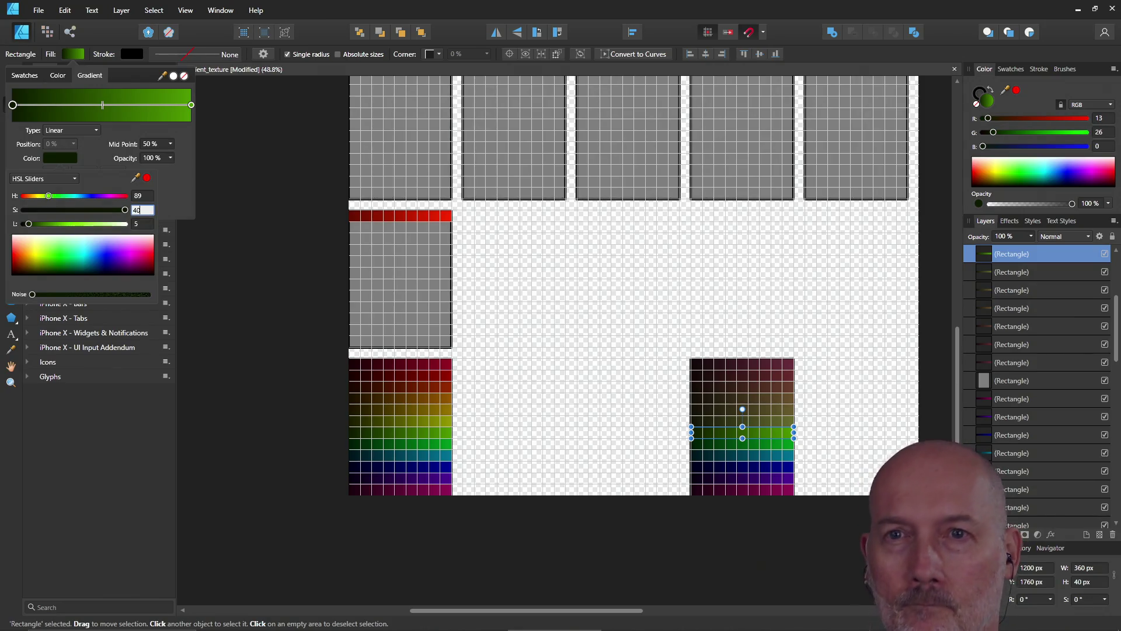
pyautogui.press('Return')
pyautogui.click(191, 106)
pyautogui.click(191, 107)
pyautogui.click(63, 160)
pyautogui.doubleClick(140, 210)
pyautogui.write('40')
pyautogui.press('Return')
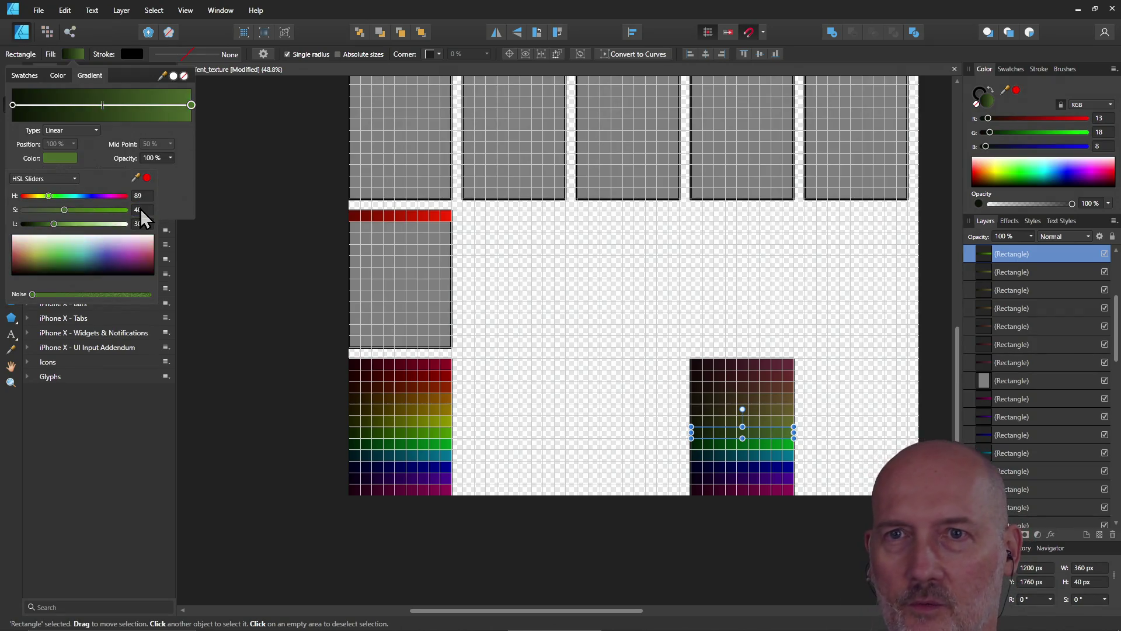
pyautogui.hotkey('ctrl', 'j')
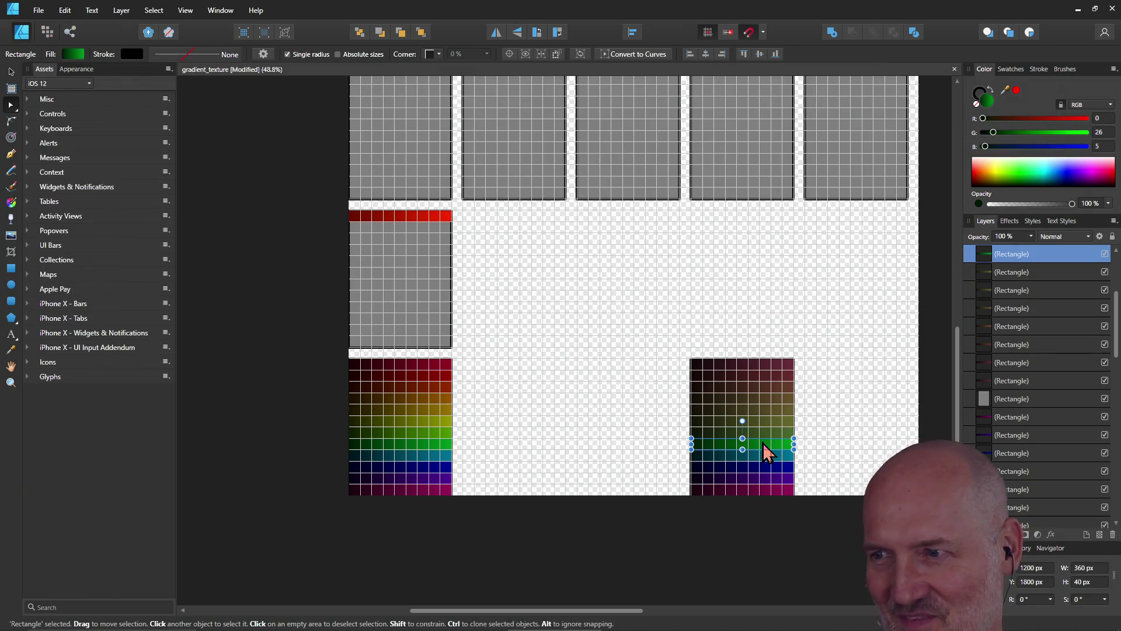
# - Set both gradient stops of the green strip to saturation 40
pyautogui.click(73, 54)
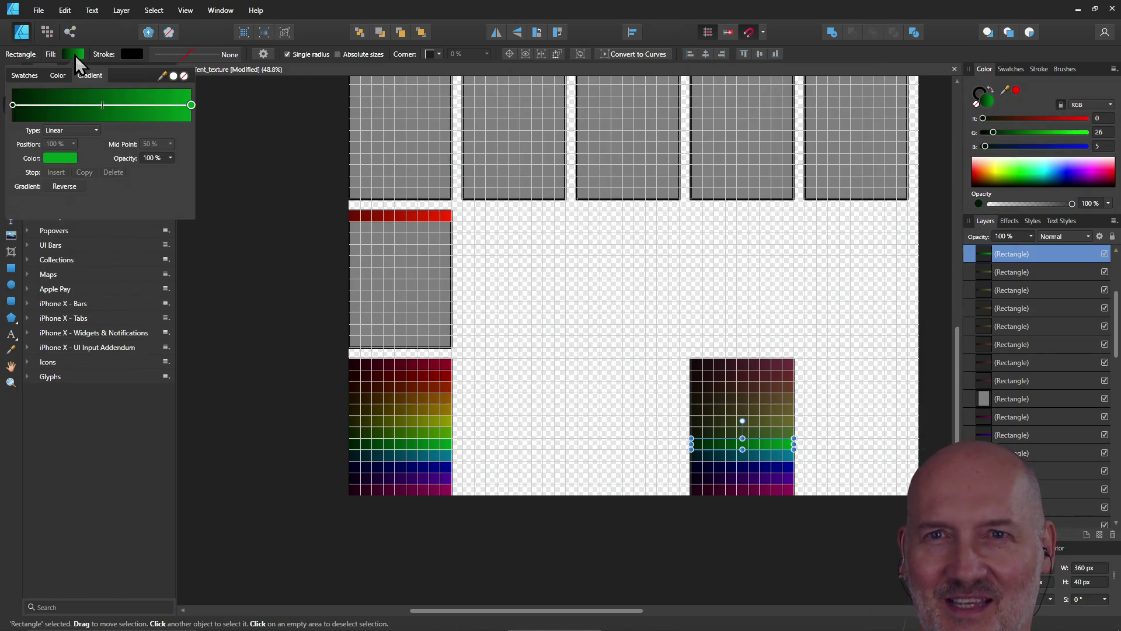
pyautogui.click(12, 104)
pyautogui.click(60, 159)
pyautogui.click(140, 210)
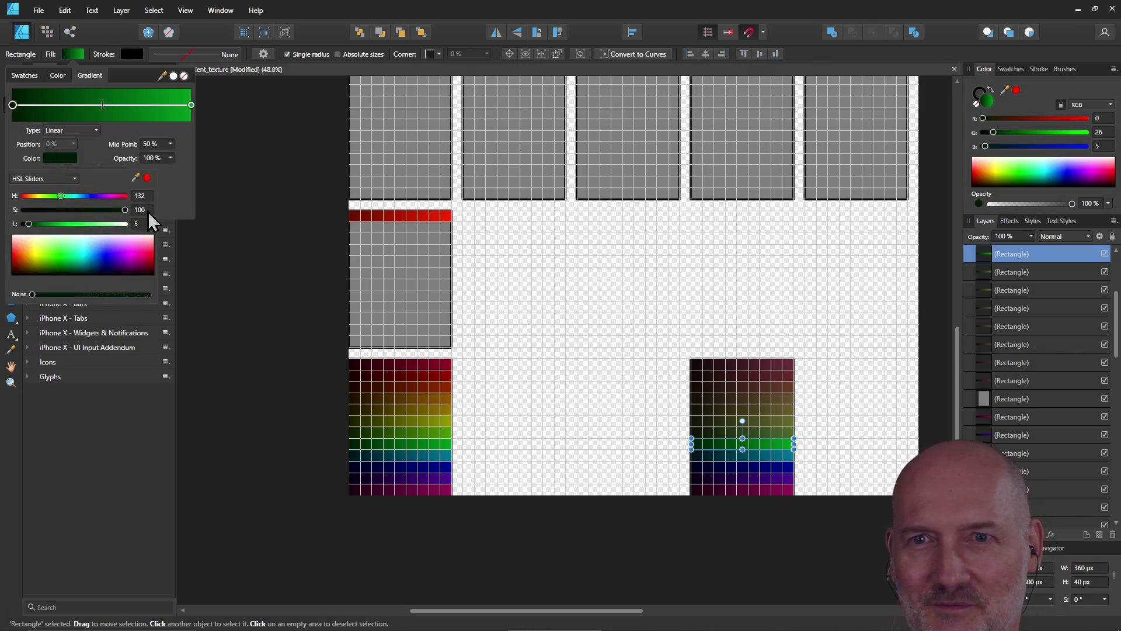
pyautogui.write('40')
pyautogui.press('Return')
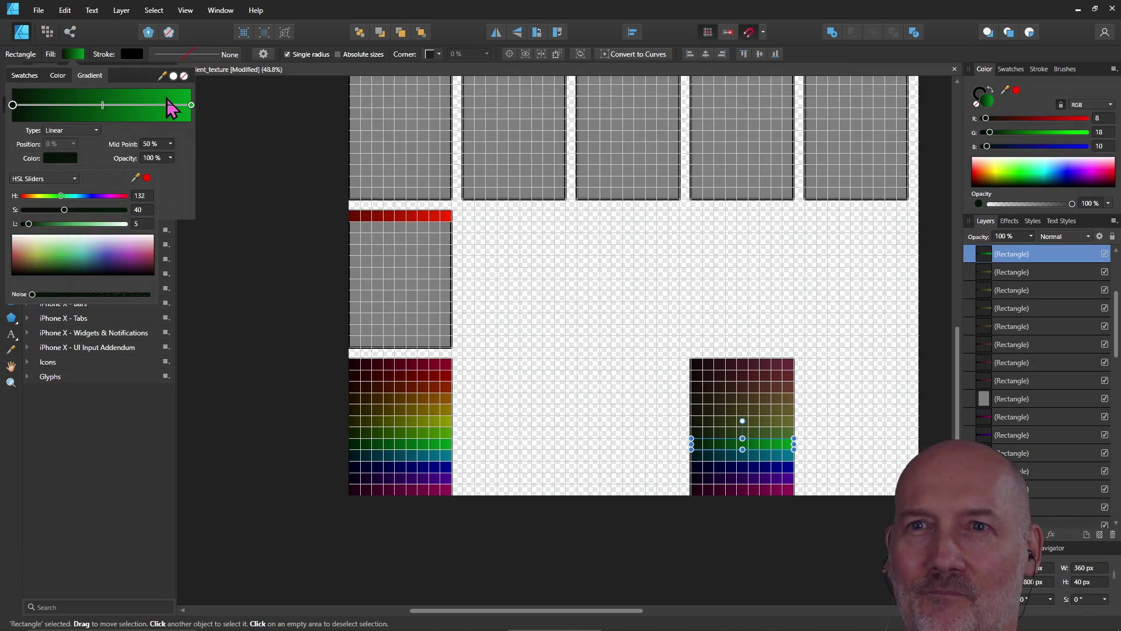
pyautogui.click(191, 107)
pyautogui.click(191, 105)
pyautogui.click(61, 158)
pyautogui.click(143, 210)
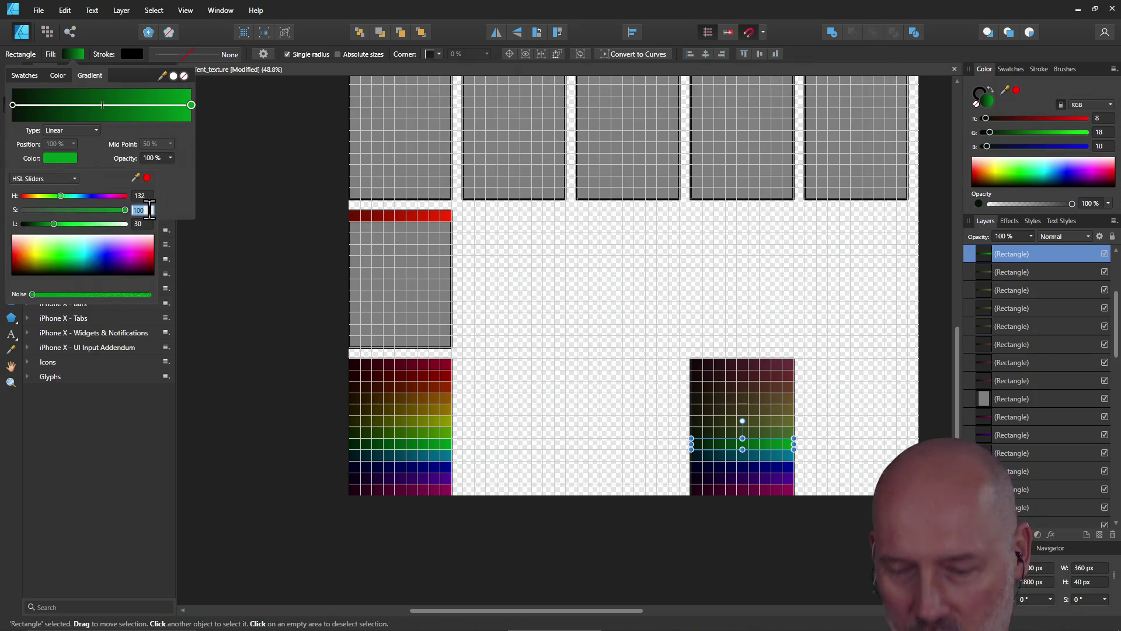
pyautogui.write('40')
pyautogui.press('Return')
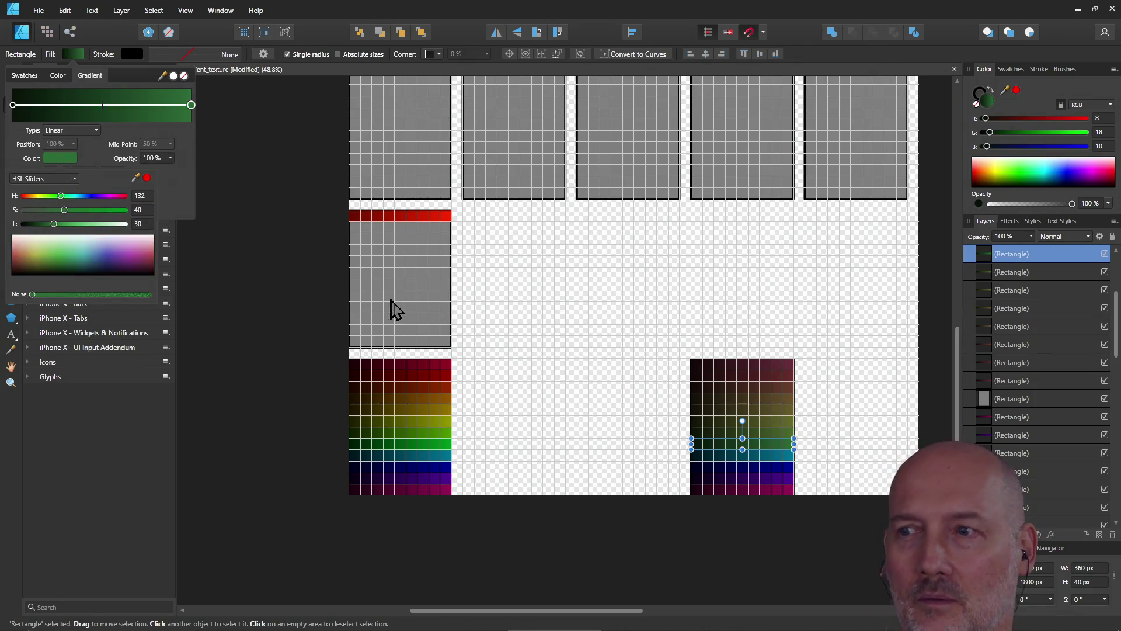
# - Lower the teal strip's start and end gradient colours to saturation 40
pyautogui.click(760, 457)
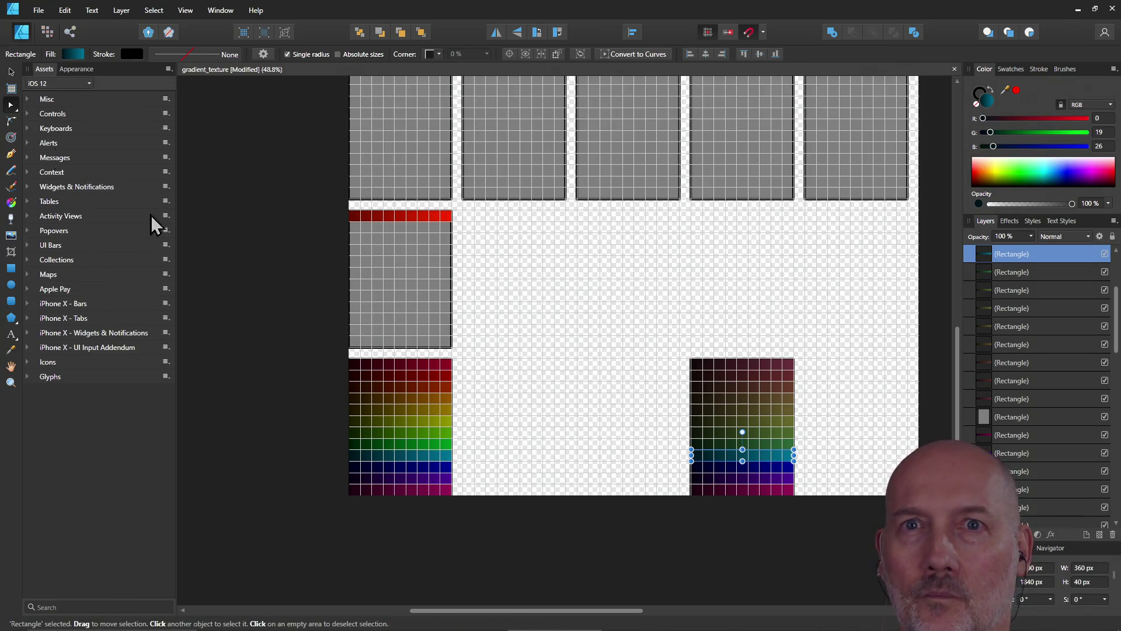
pyautogui.click(72, 54)
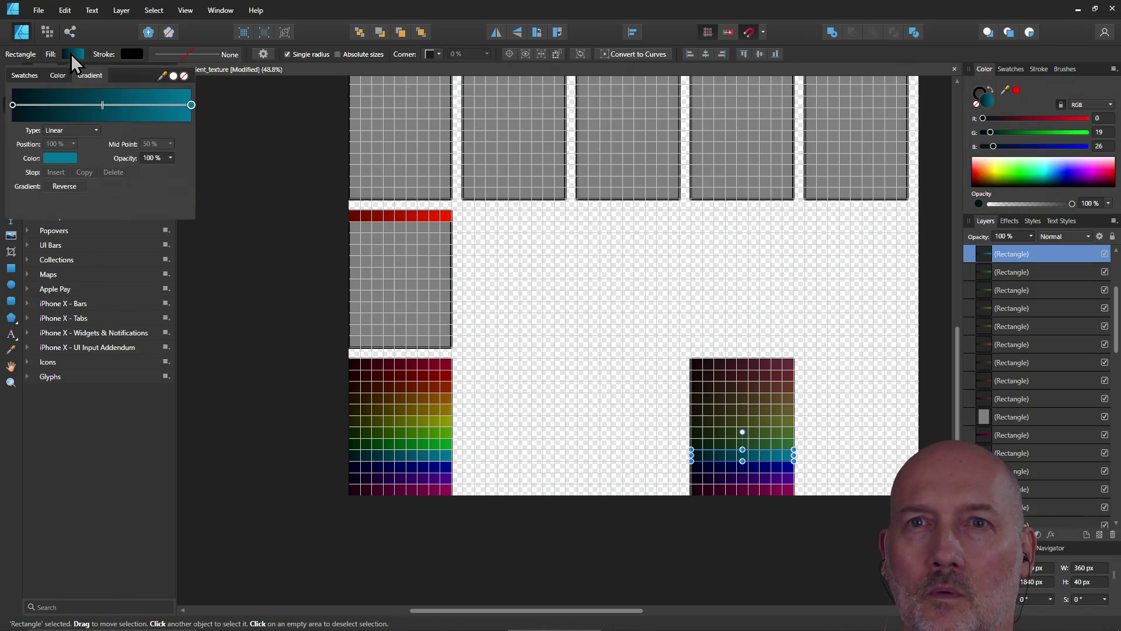
pyautogui.click(12, 105)
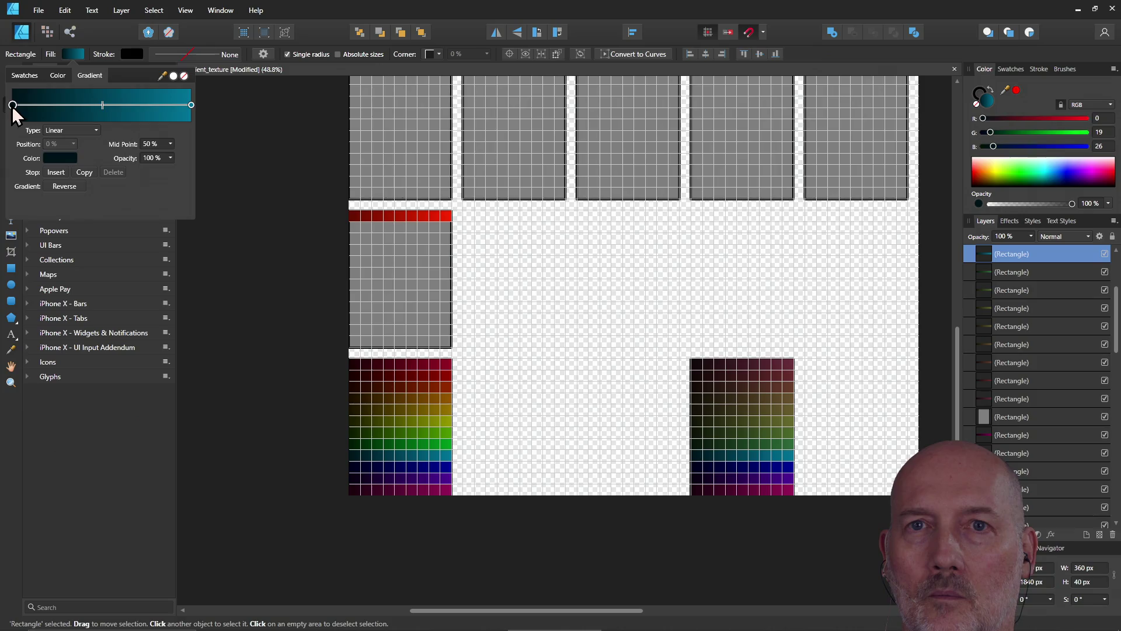
pyautogui.click(59, 158)
pyautogui.click(141, 210)
pyautogui.write('40')
pyautogui.press('Return')
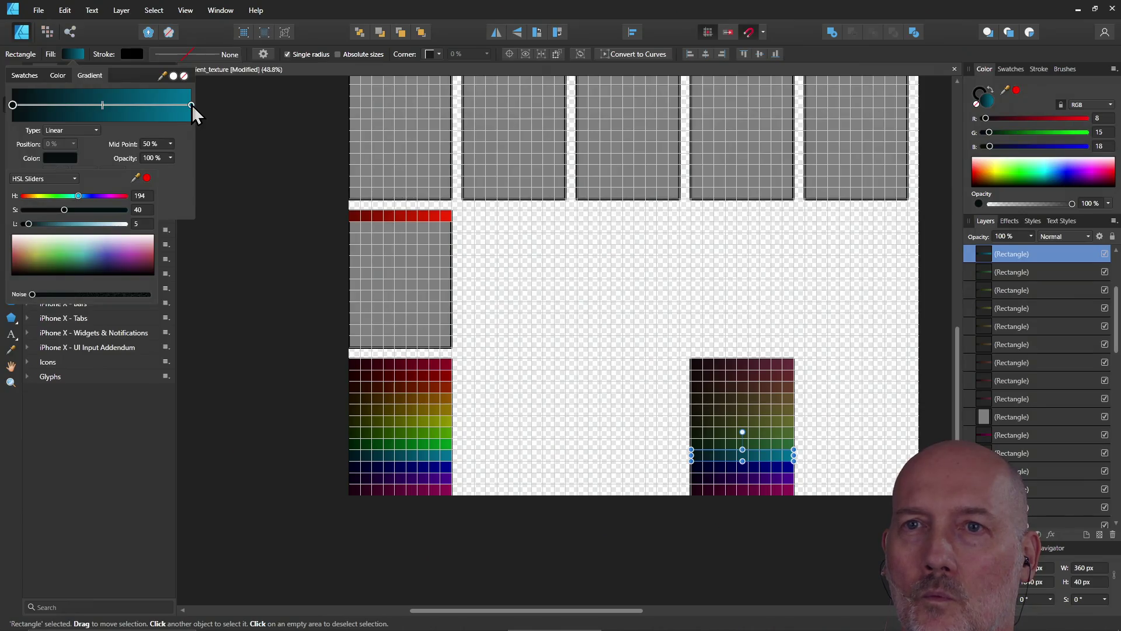
pyautogui.click(191, 105)
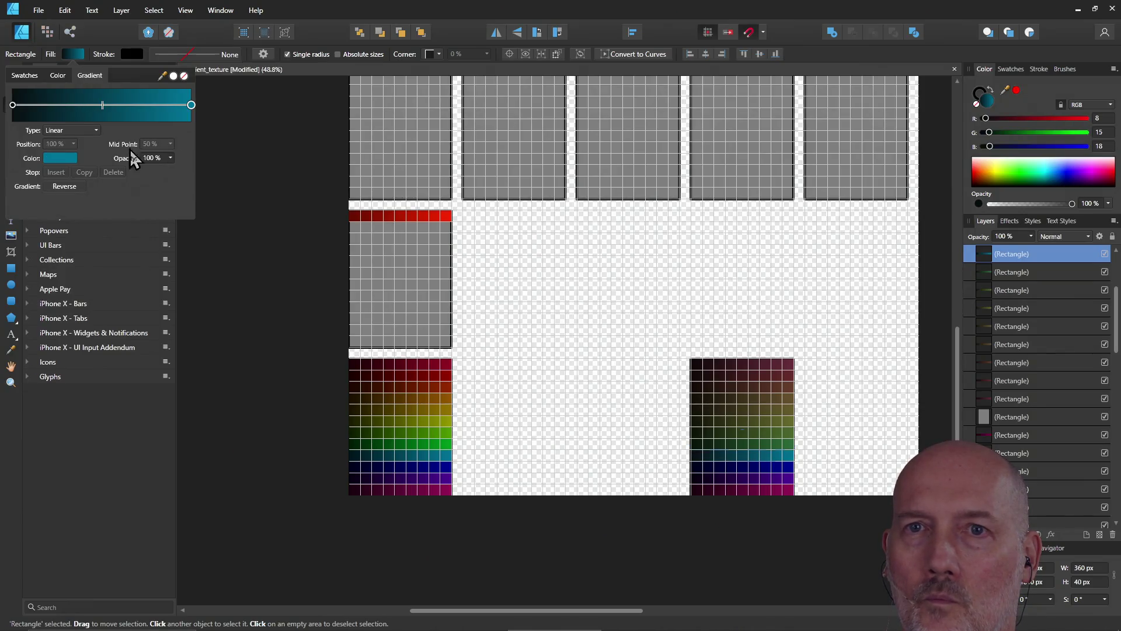
pyautogui.click(60, 158)
pyautogui.click(140, 210)
pyautogui.write('40')
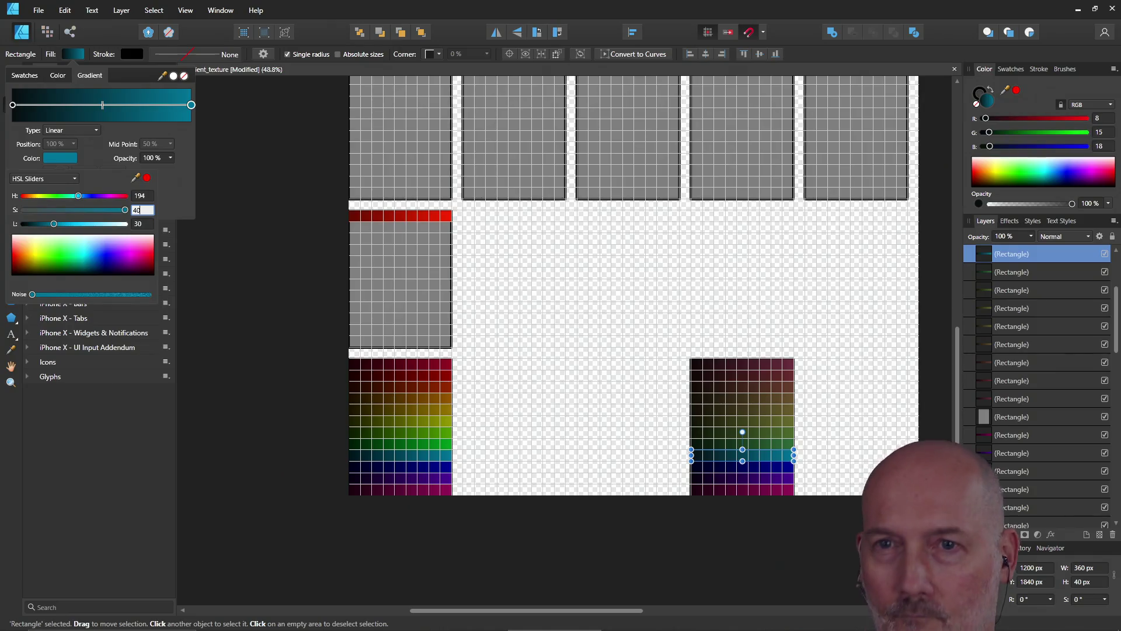
pyautogui.press('Return')
pyautogui.click(300, 183)
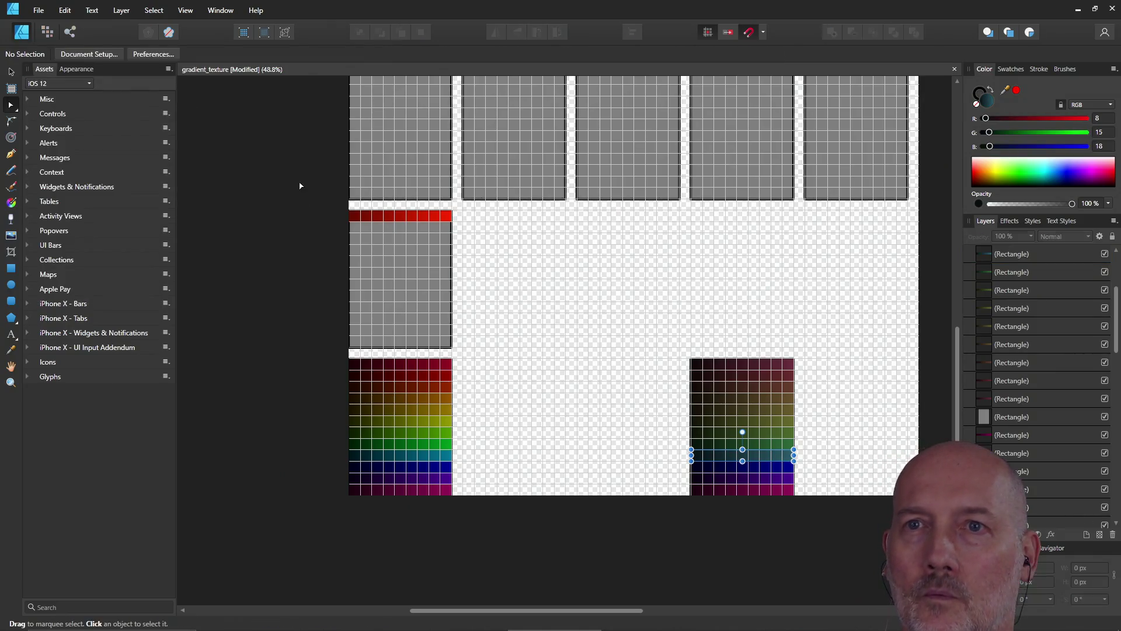
# - Give the blue strip's start and end gradient colours saturation 40
pyautogui.click(748, 470)
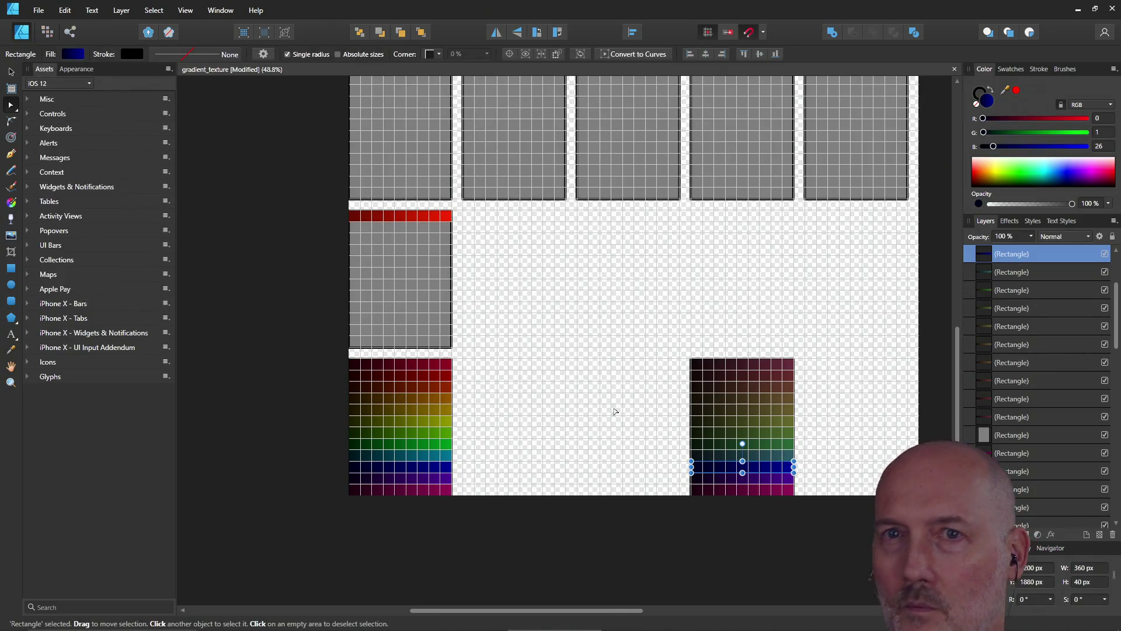
pyautogui.click(73, 54)
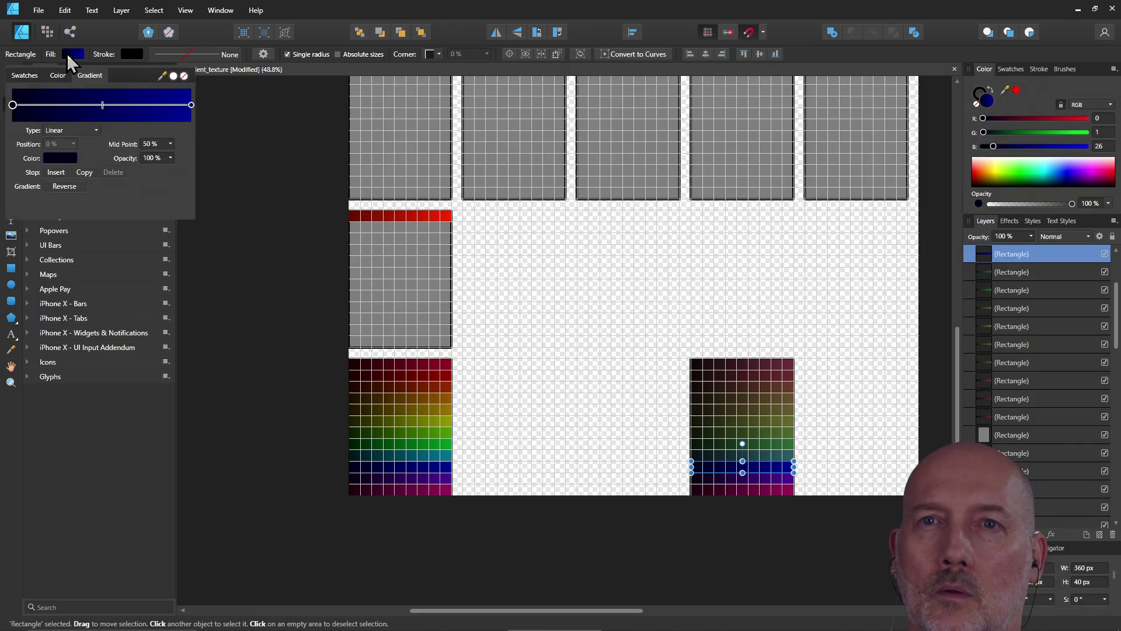
pyautogui.click(58, 155)
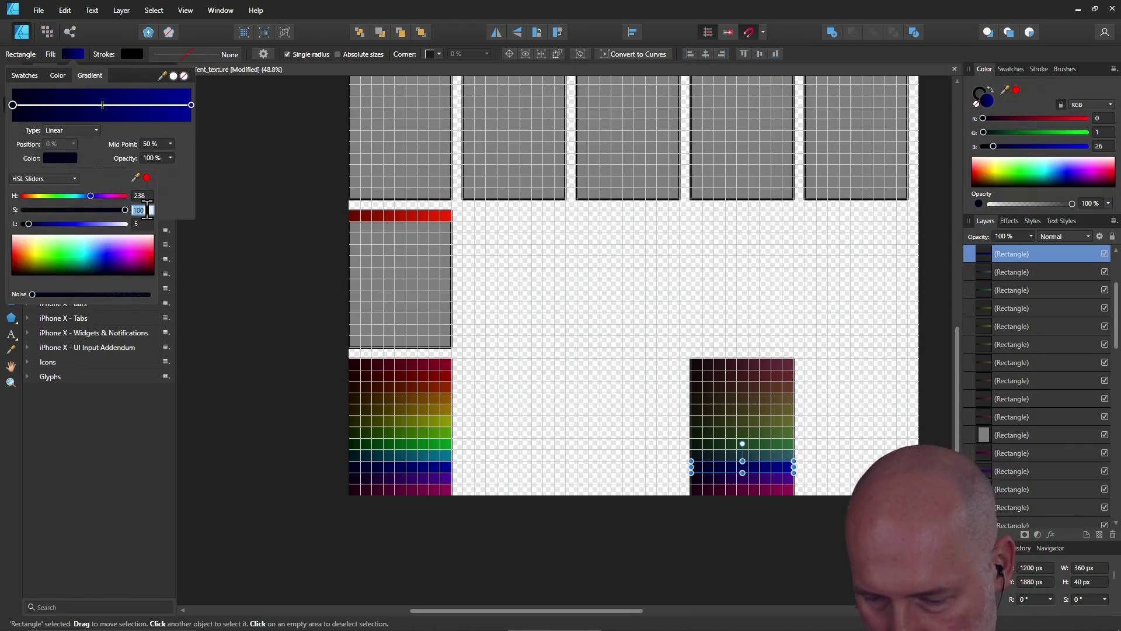
pyautogui.write('40')
pyautogui.press('Return')
pyautogui.click(191, 104)
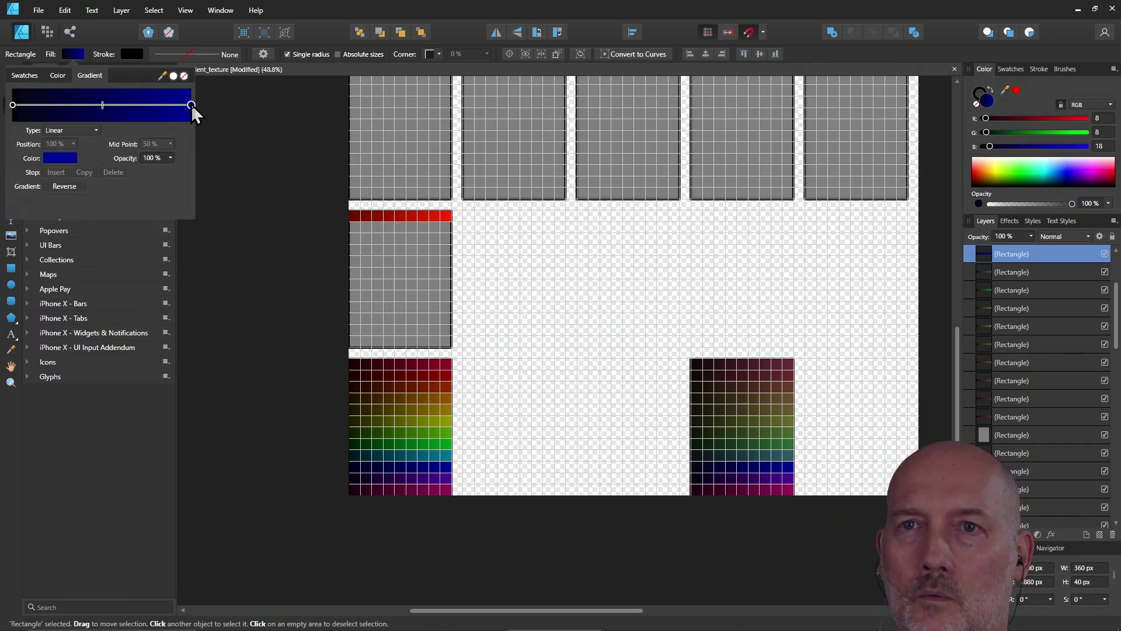
pyautogui.click(58, 157)
pyautogui.doubleClick(140, 210)
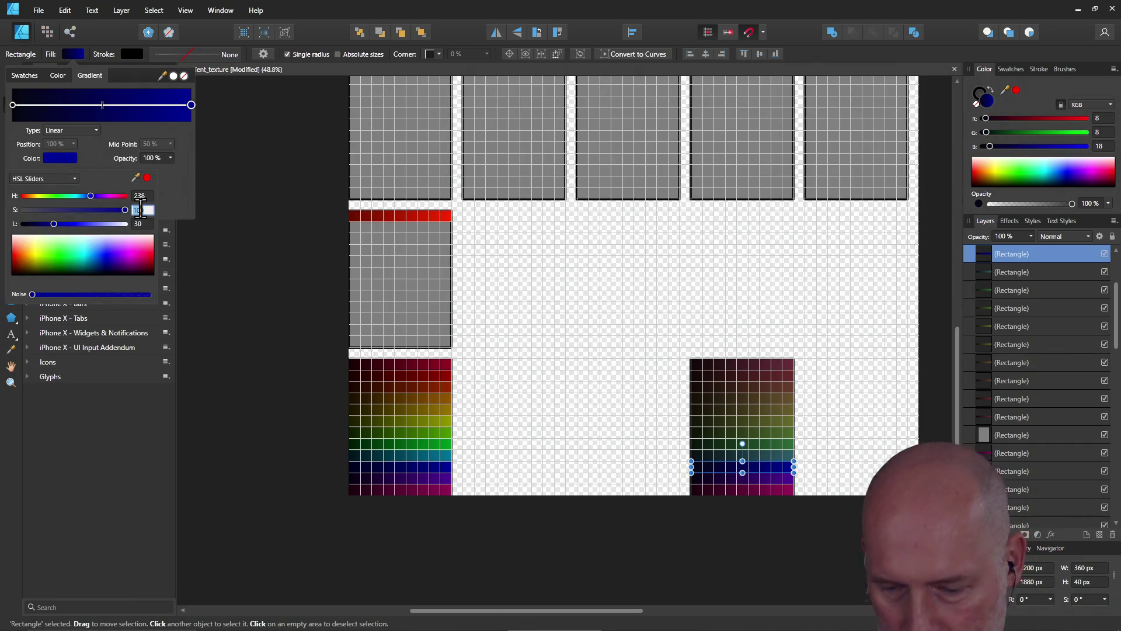
pyautogui.write('40')
pyautogui.press('Return')
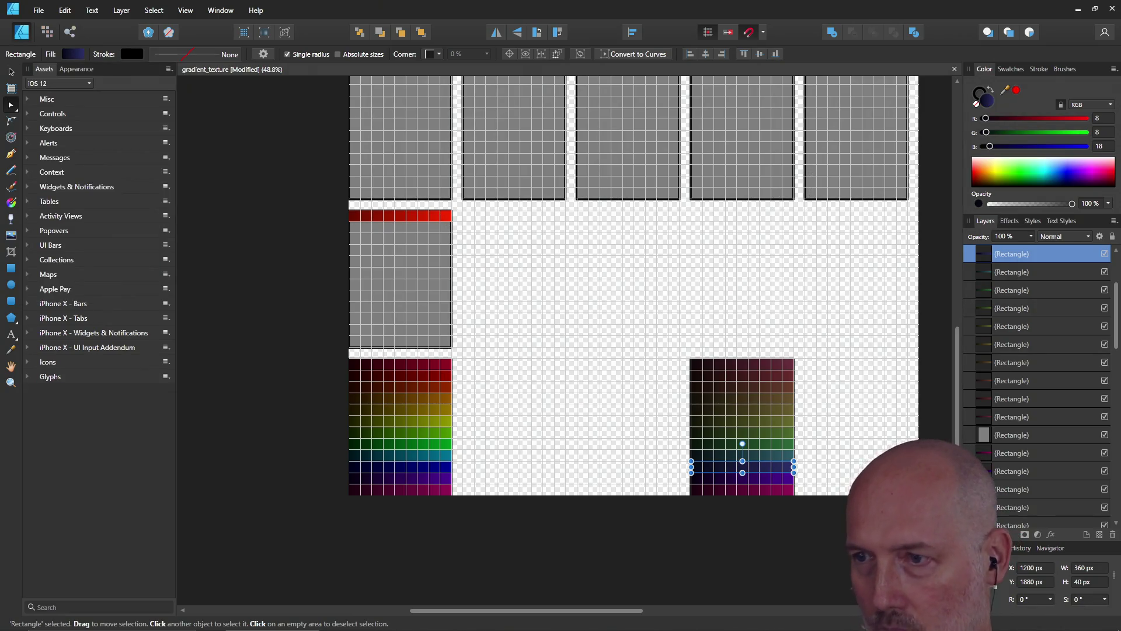
# - Set both gradient stops of the purple row to saturation 40
pyautogui.hotkey('ctrl', 'j')
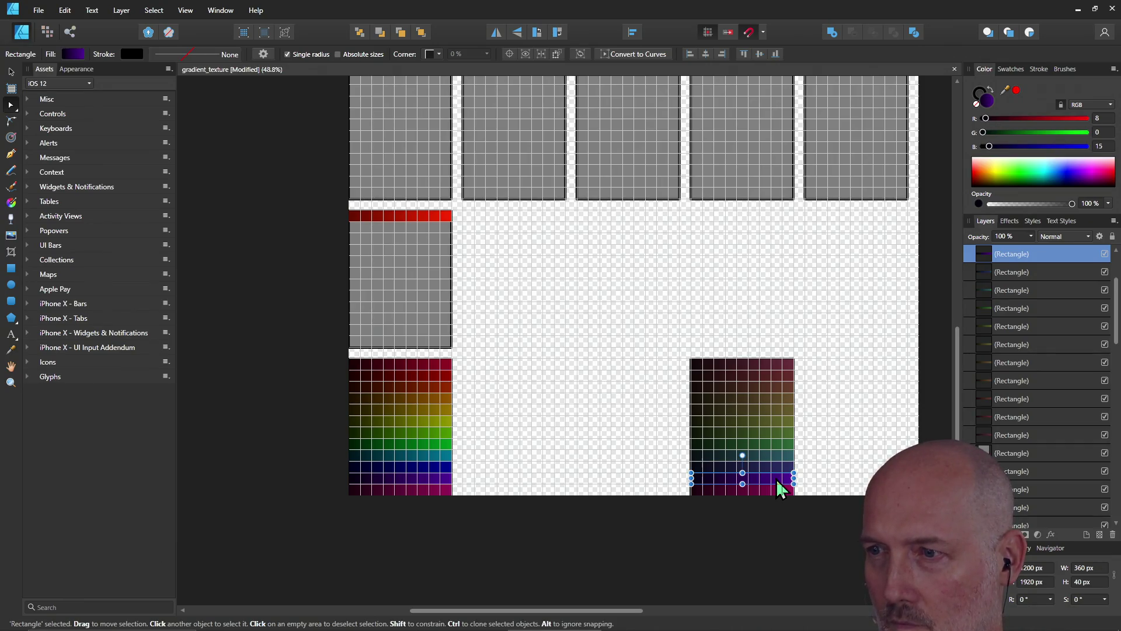
pyautogui.click(73, 54)
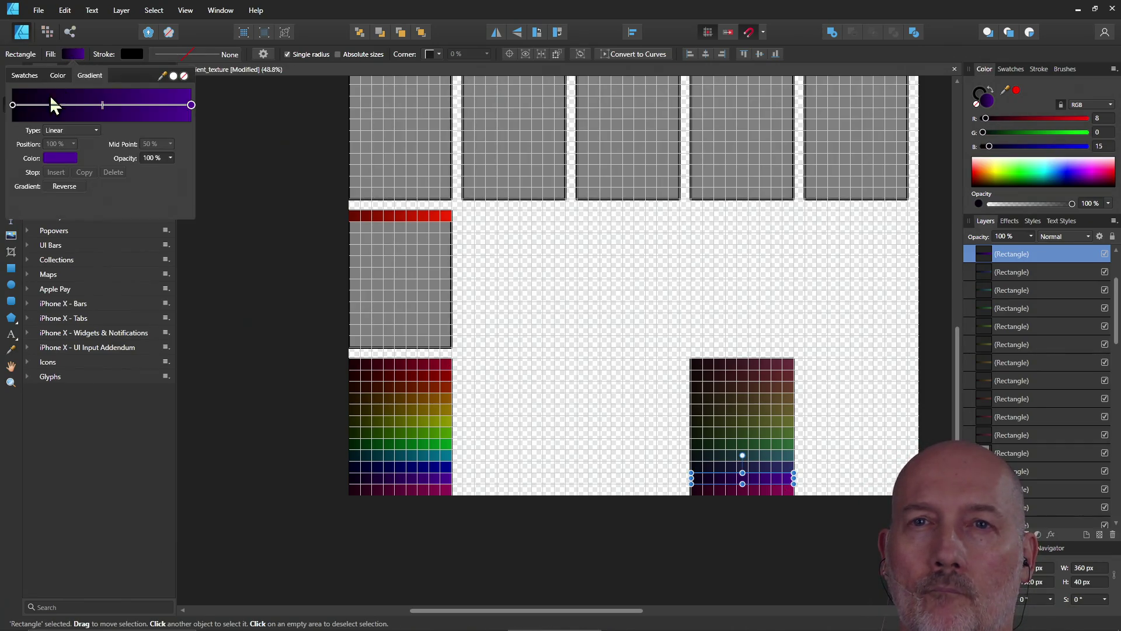
pyautogui.click(13, 105)
pyautogui.click(57, 158)
pyautogui.click(143, 212)
pyautogui.write('40')
pyautogui.press('Return')
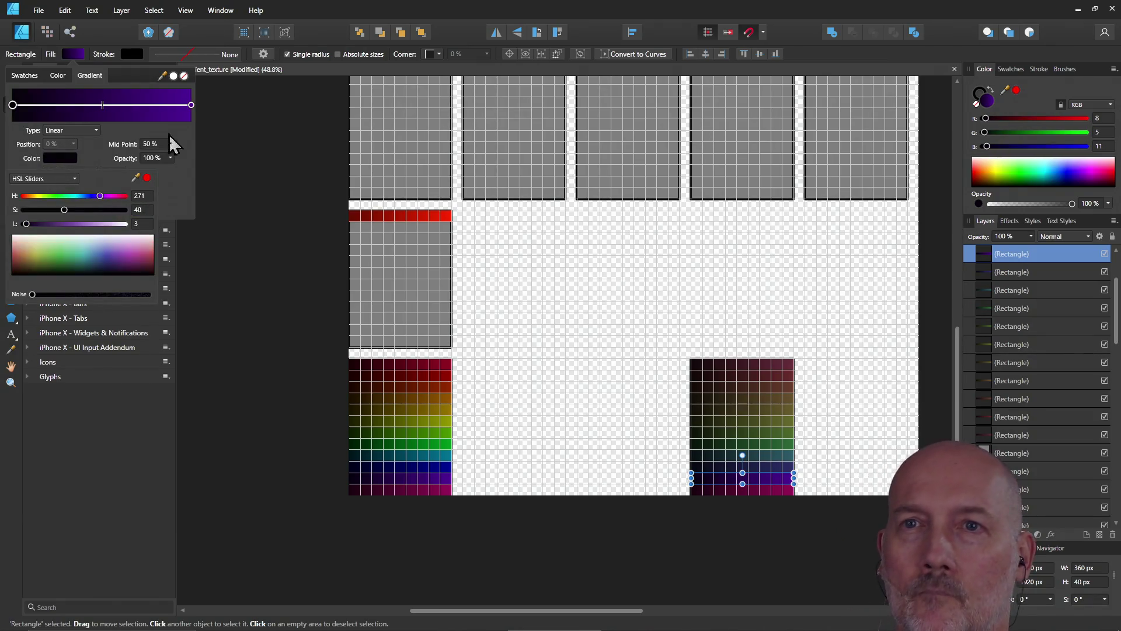
pyautogui.click(195, 109)
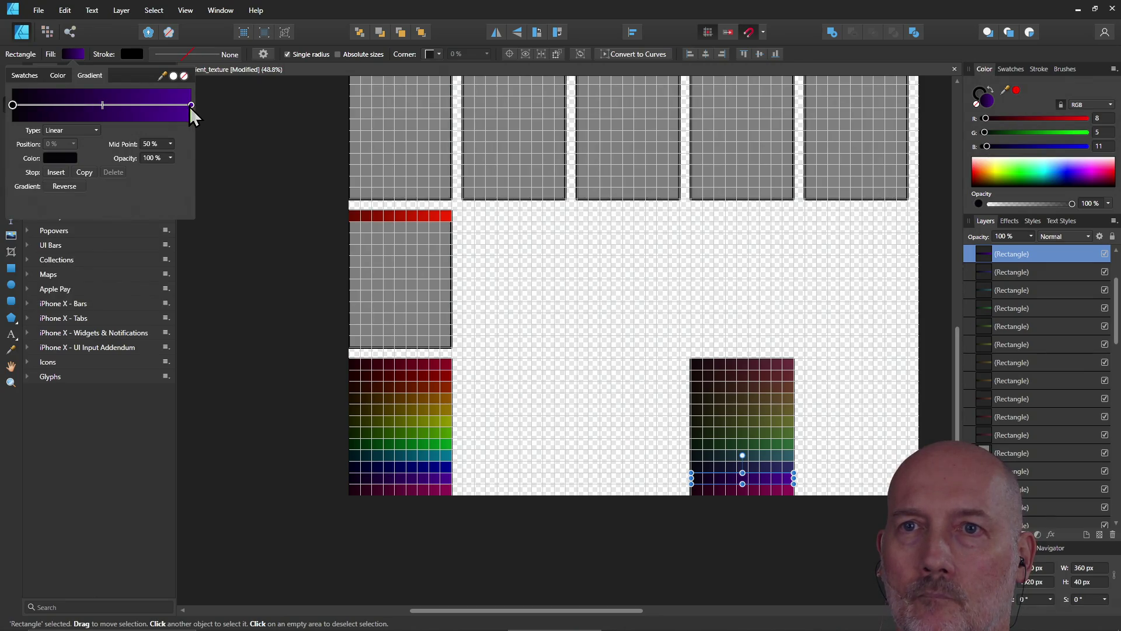
pyautogui.click(191, 105)
pyautogui.click(58, 158)
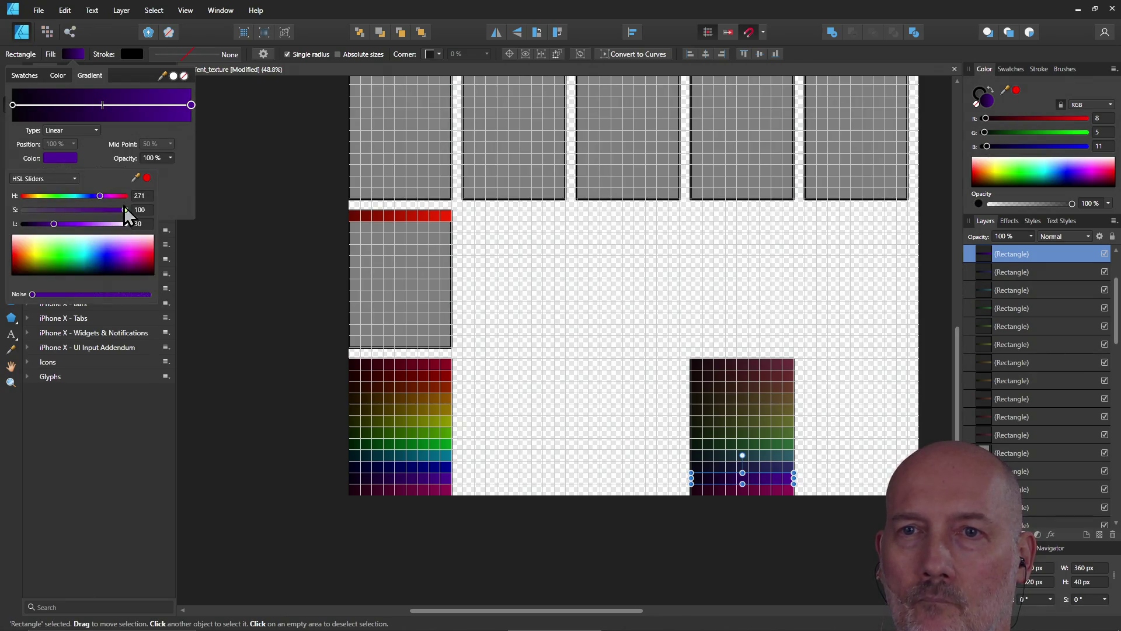
pyautogui.click(141, 211)
pyautogui.write('40')
pyautogui.press('Return')
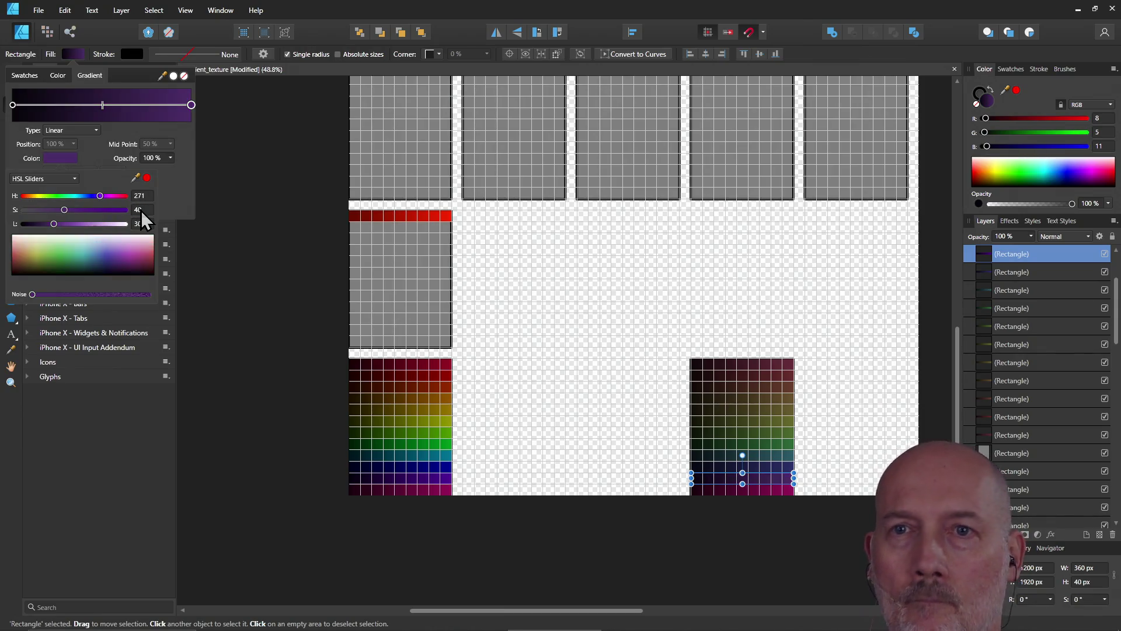
pyautogui.click(246, 183)
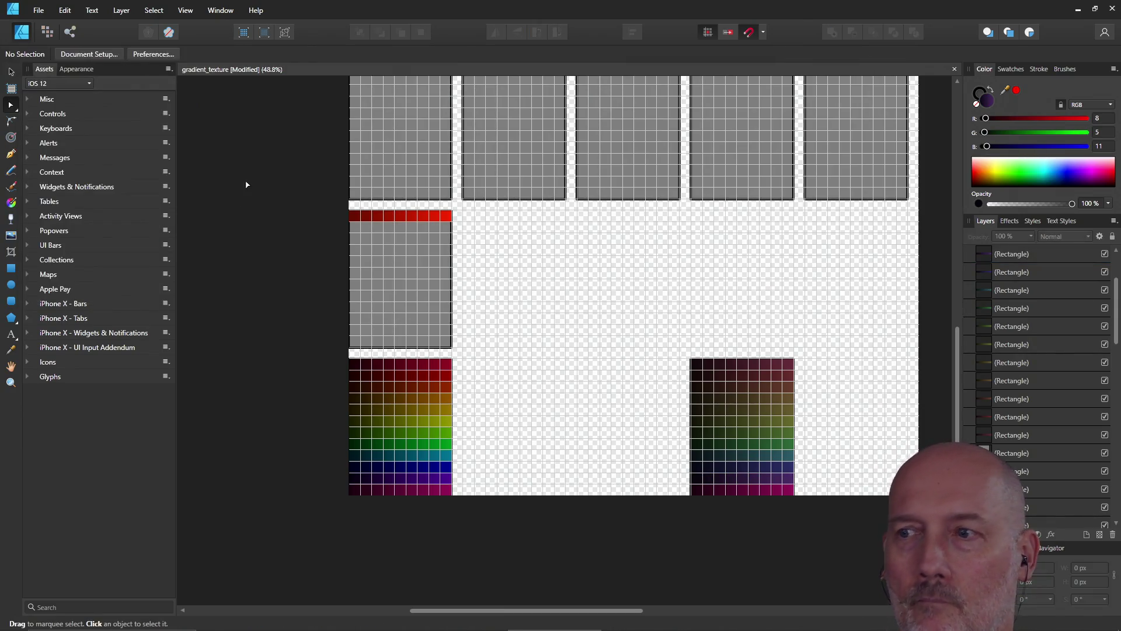
# - Recheck the purple row's right gradient stop colour values
pyautogui.click(770, 485)
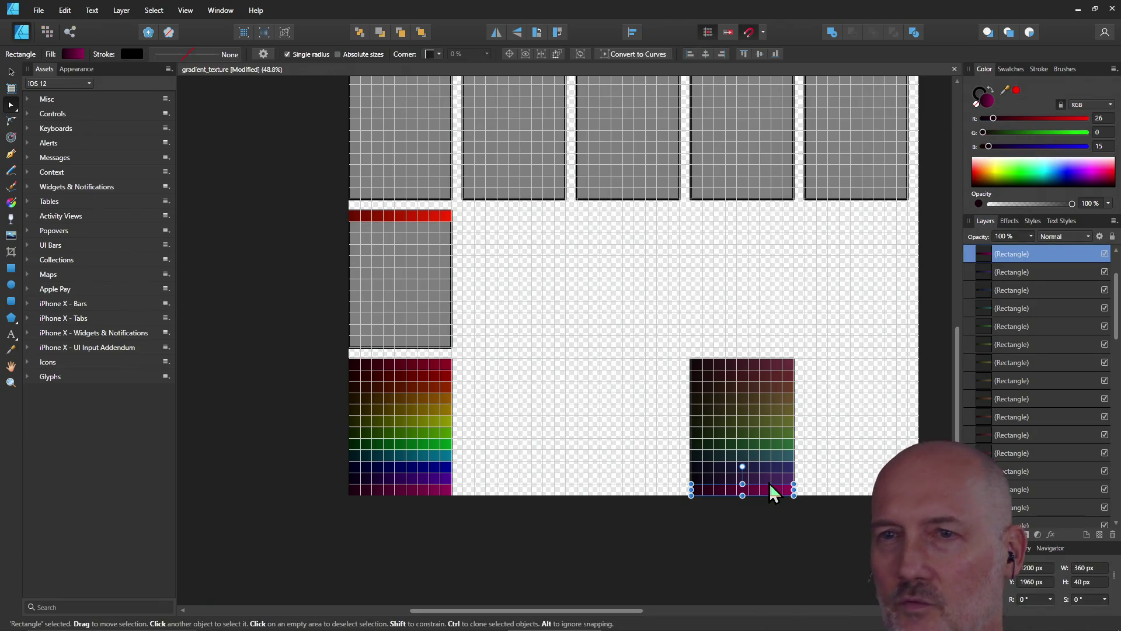
pyautogui.click(771, 477)
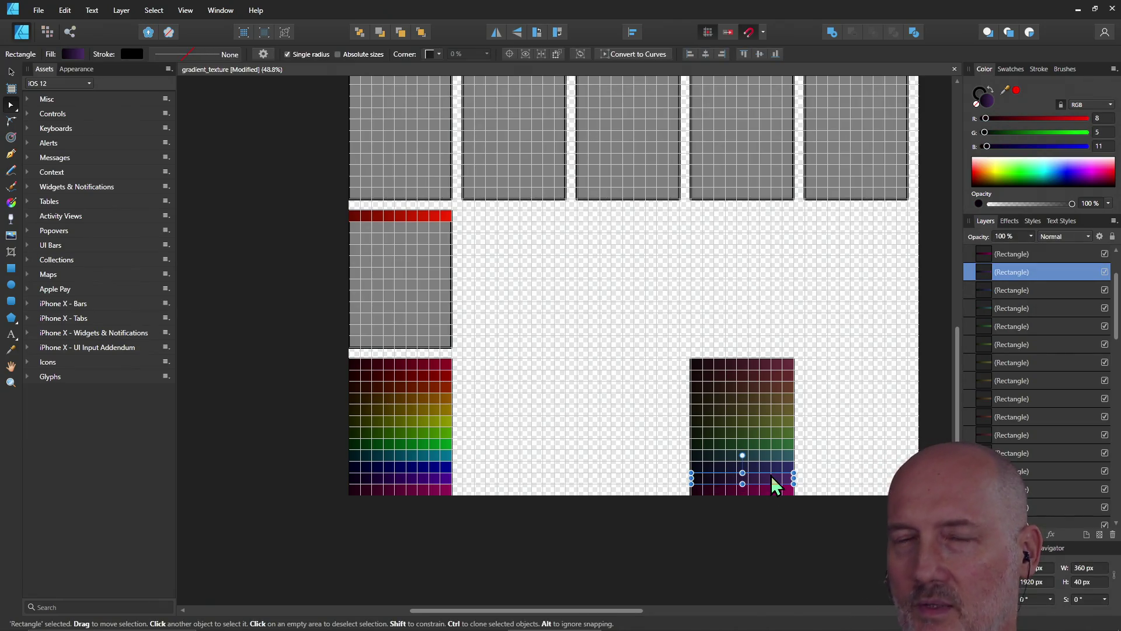
pyautogui.click(73, 54)
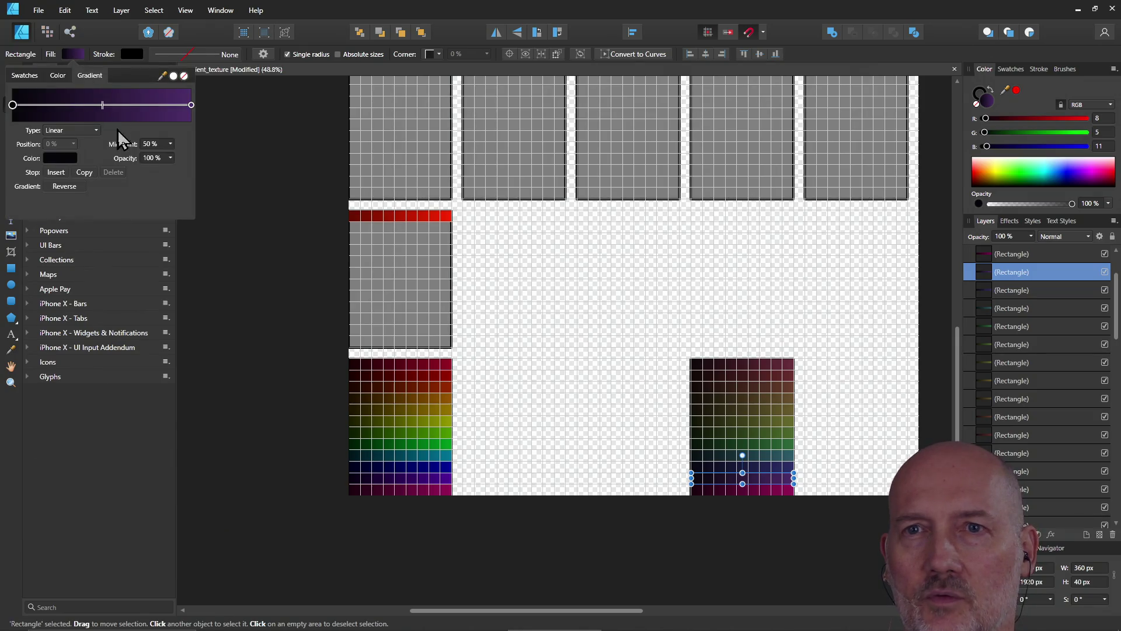
pyautogui.click(191, 105)
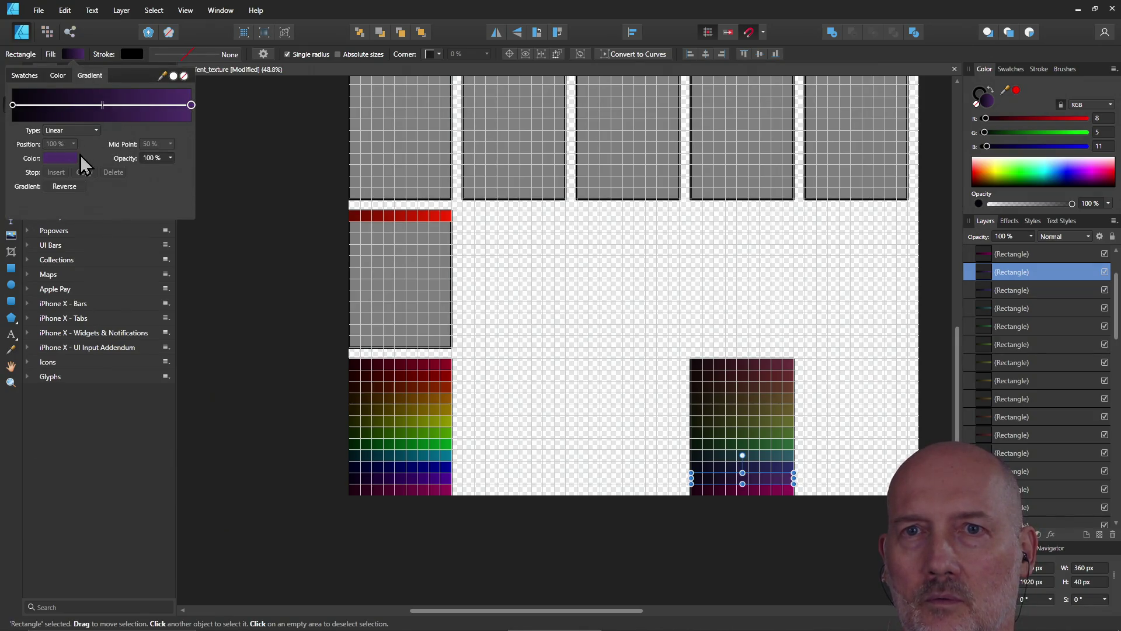
pyautogui.click(61, 159)
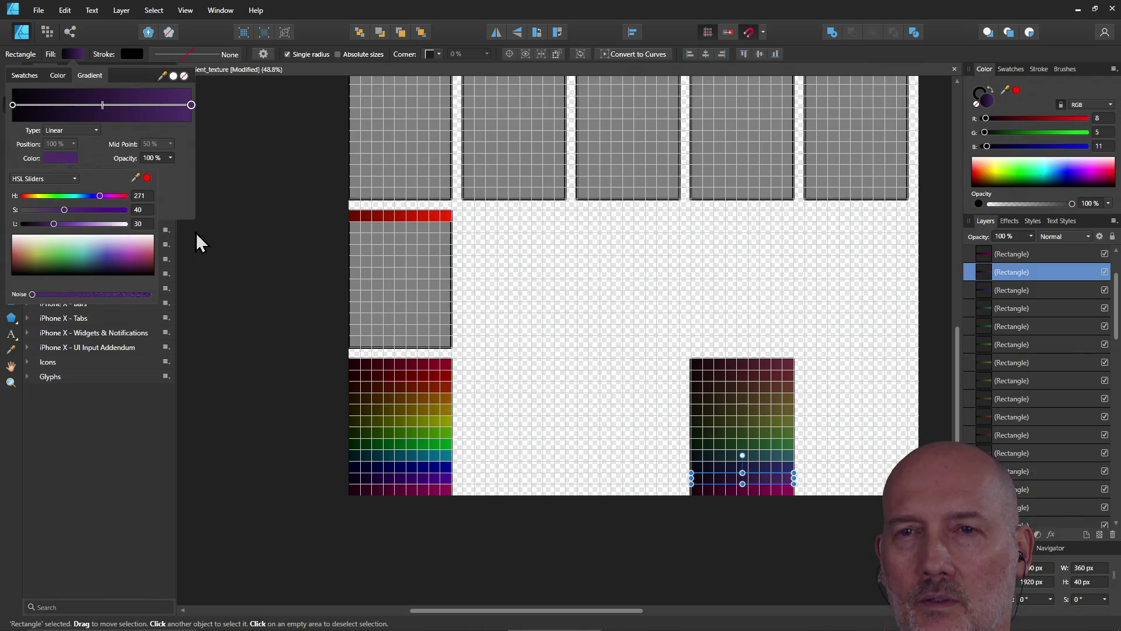
pyautogui.click(251, 185)
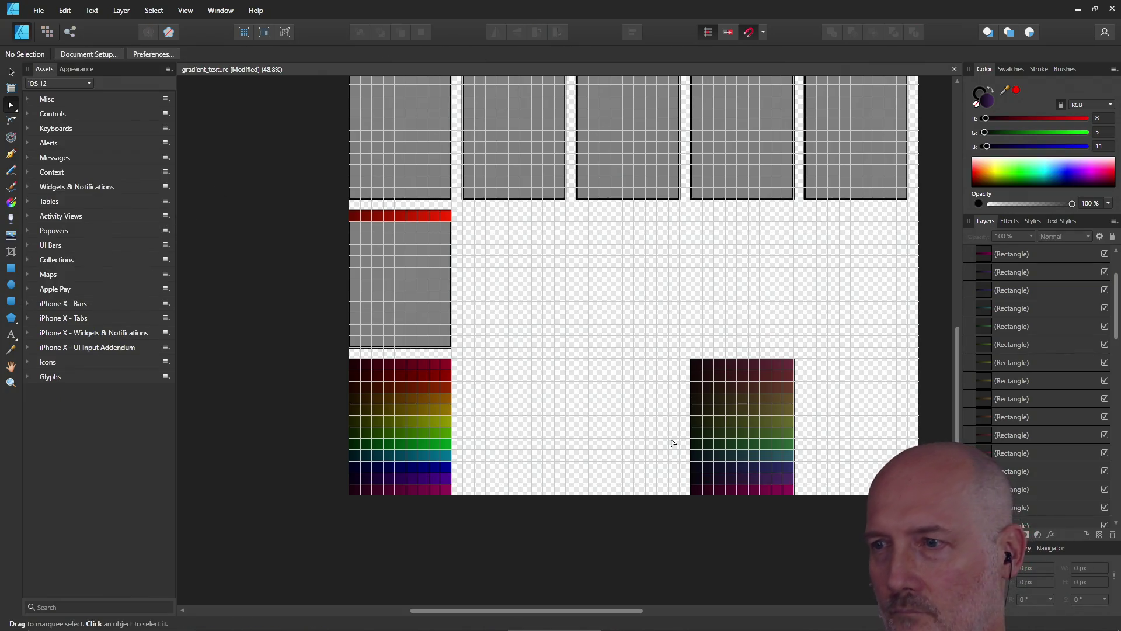
# - Lower the magenta bottom row's left and right gradient stops to saturation 40
pyautogui.click(749, 493)
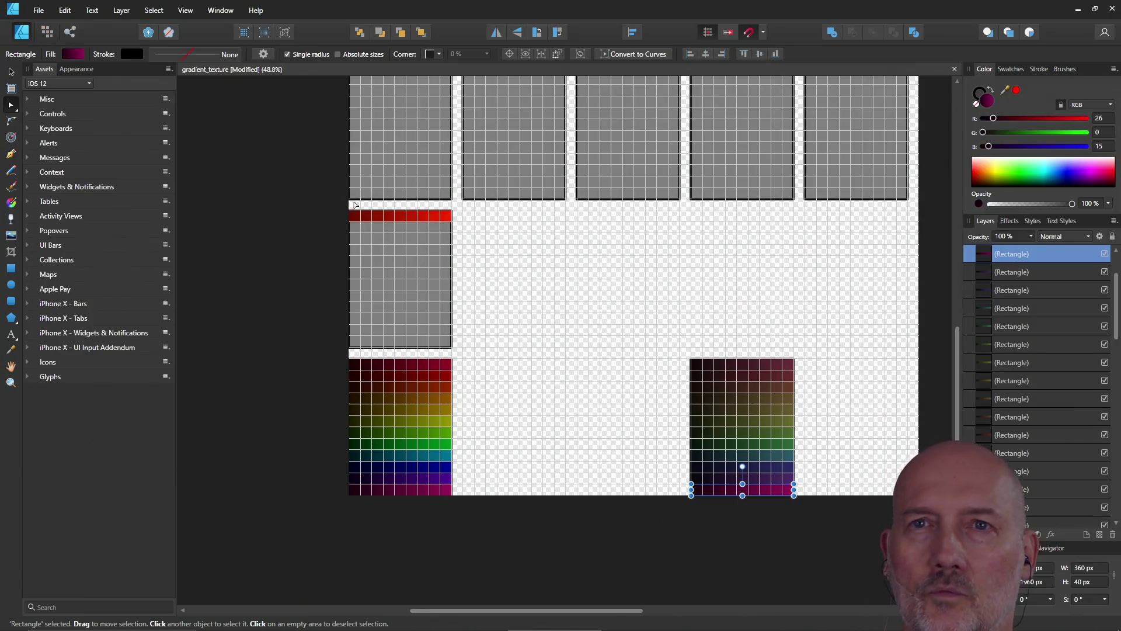
pyautogui.click(76, 56)
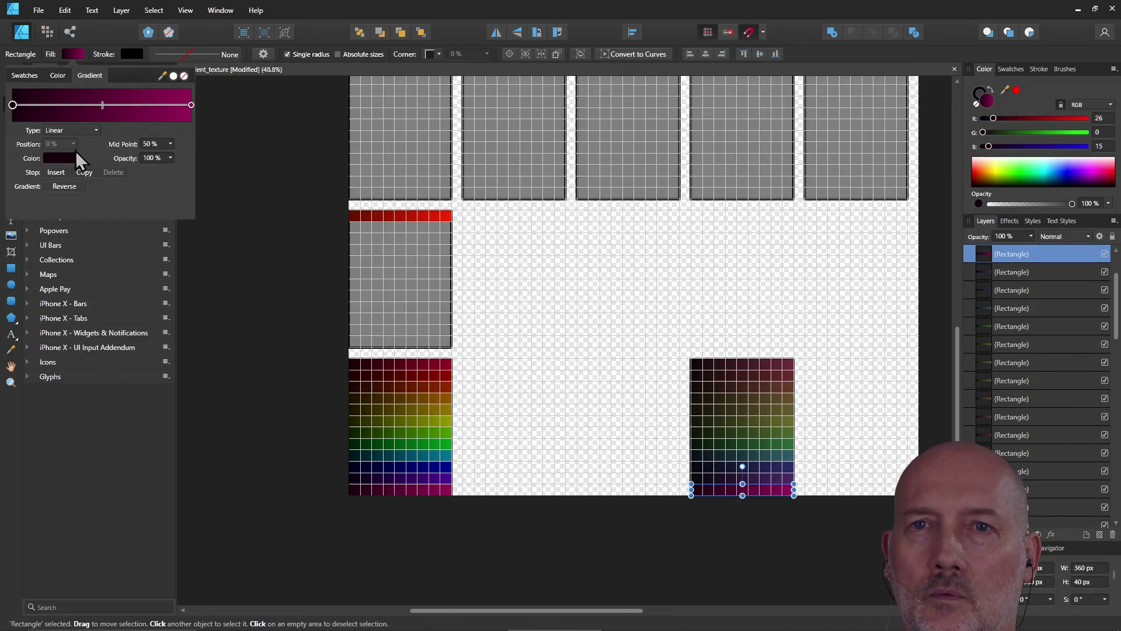
pyautogui.click(63, 156)
pyautogui.click(139, 210)
pyautogui.write('40')
pyautogui.press('Return')
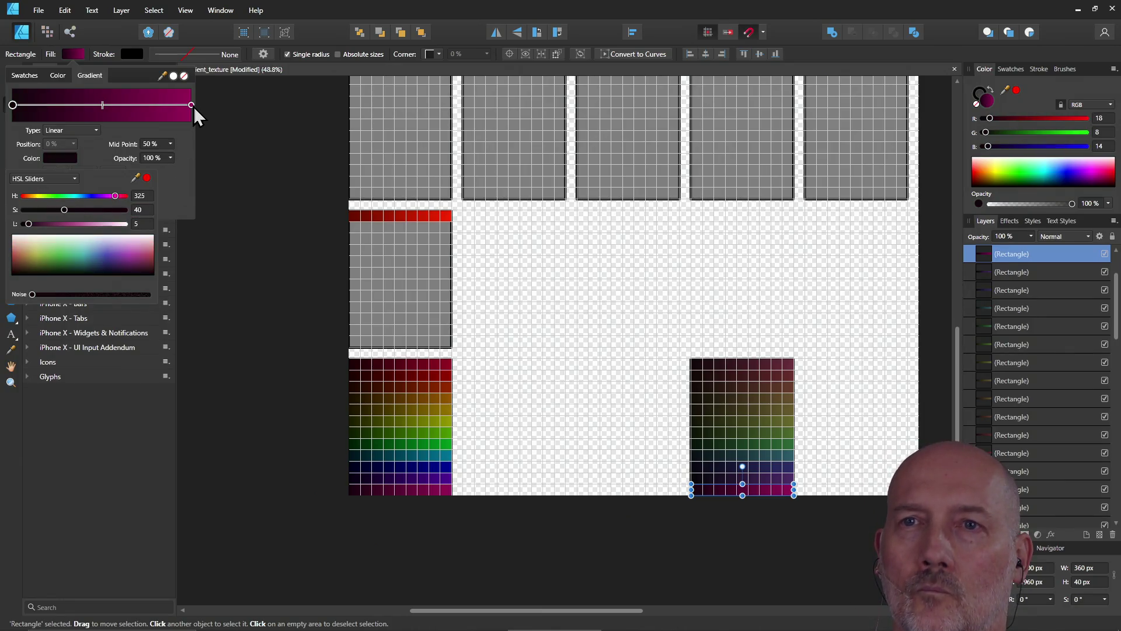
pyautogui.click(194, 106)
pyautogui.click(192, 105)
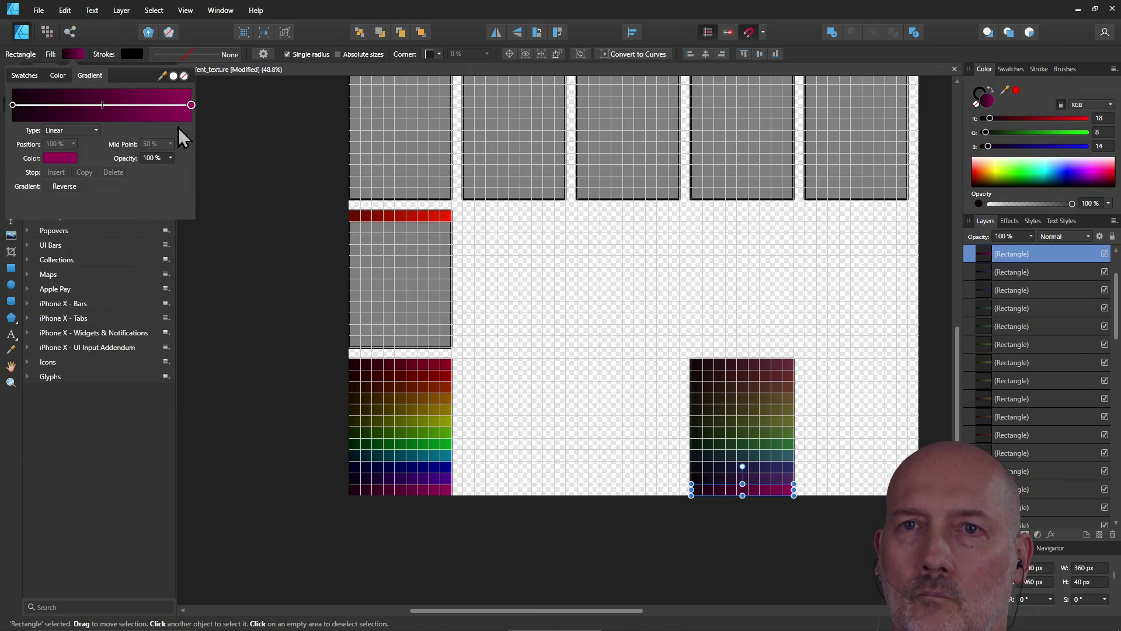
pyautogui.click(62, 158)
pyautogui.click(142, 209)
pyautogui.write('4')
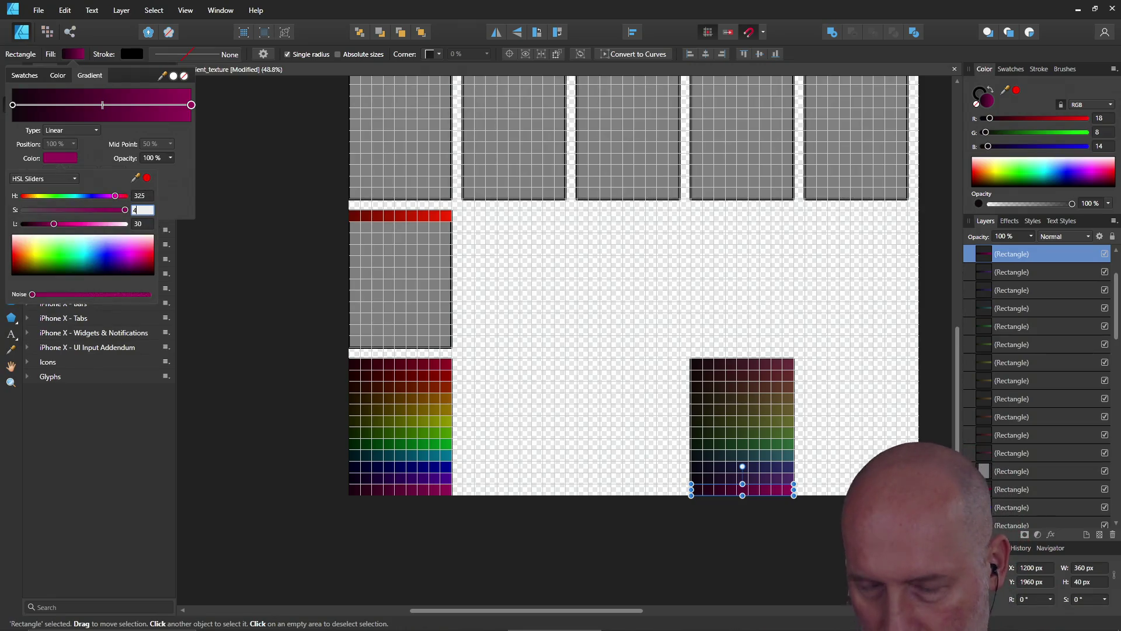
pyautogui.write('0')
pyautogui.press('Return')
pyautogui.click(264, 266)
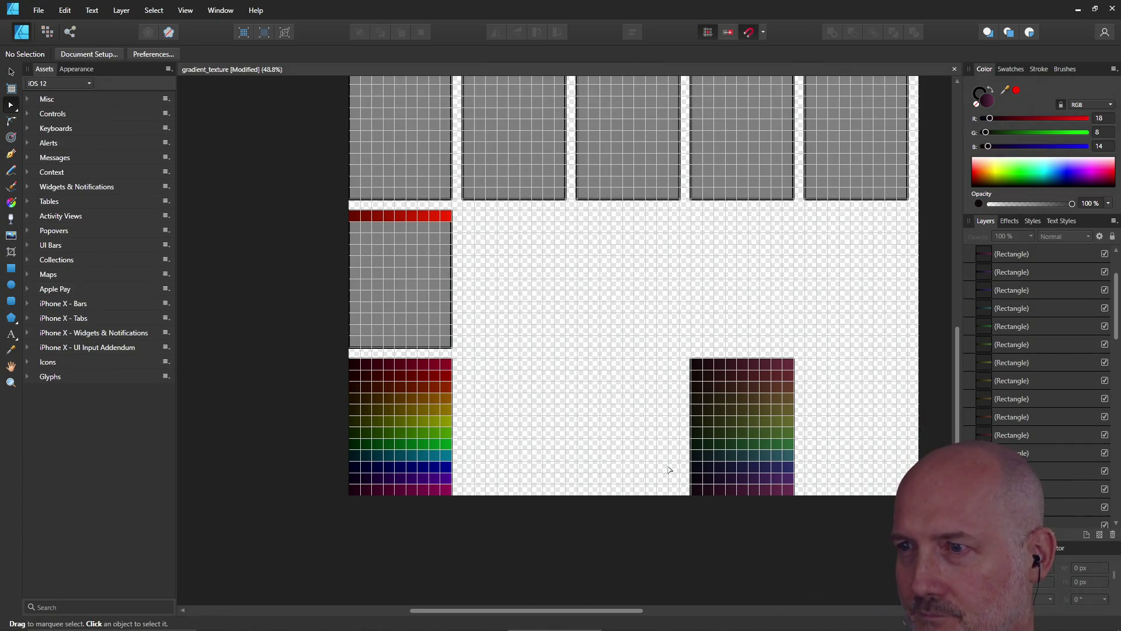
pyautogui.scroll(5, 742, 408)
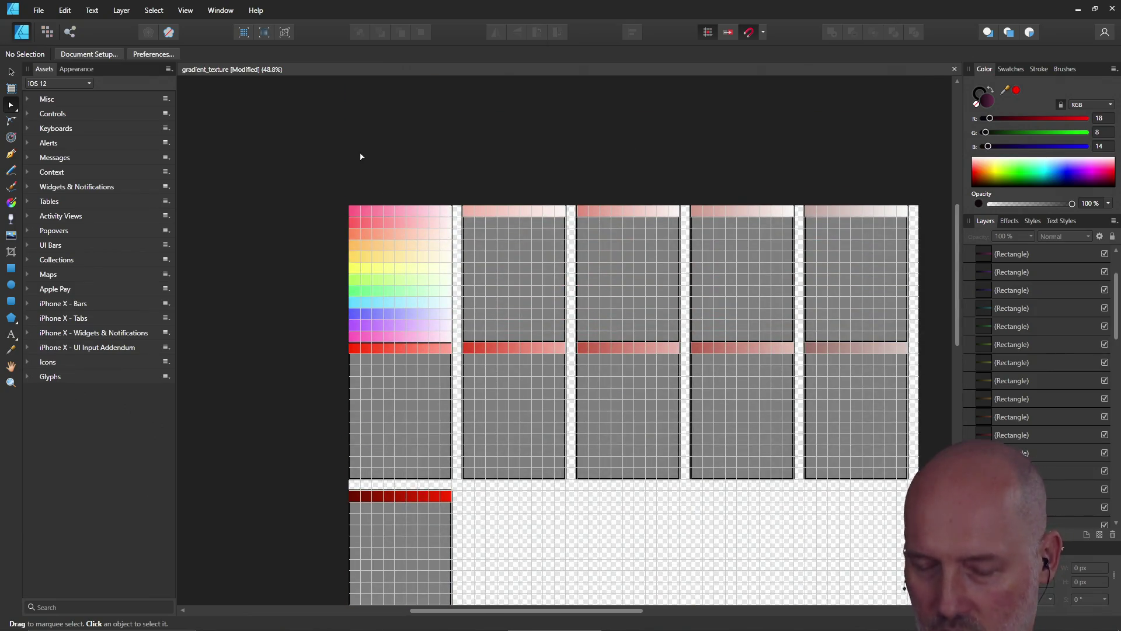
pyautogui.moveTo(338, 163); pyautogui.dragTo(911, 163)
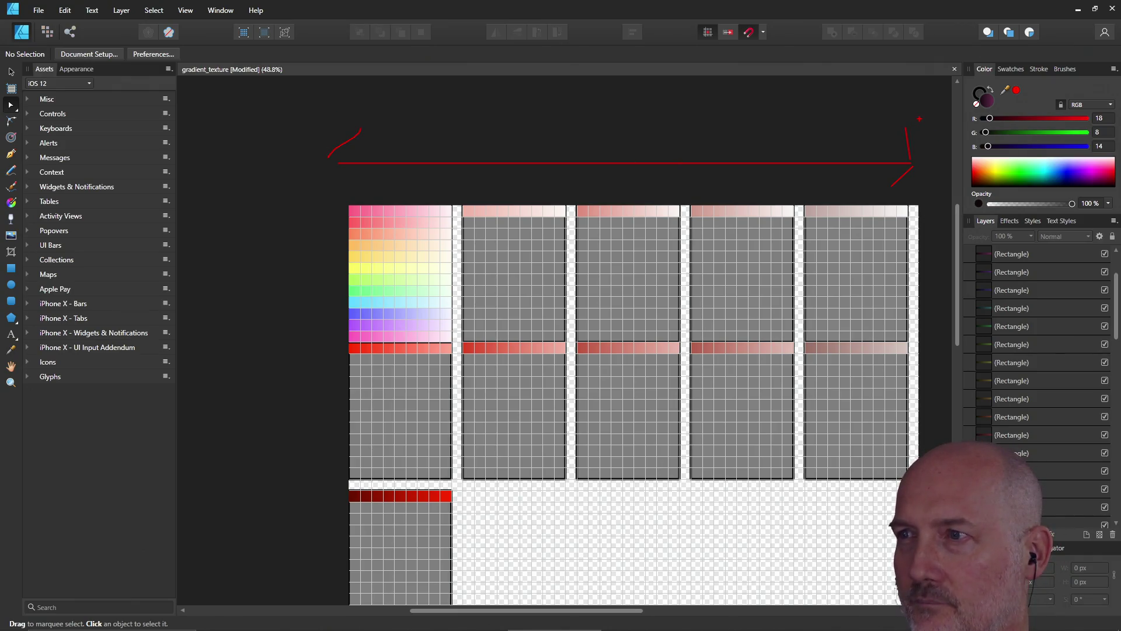
pyautogui.press('Escape')
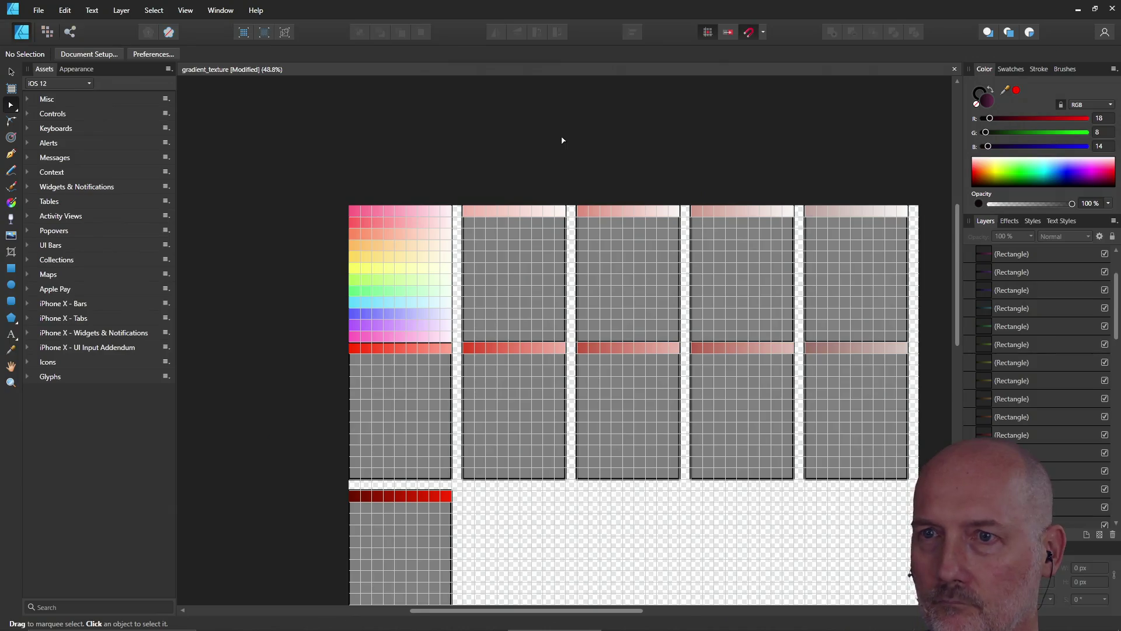
pyautogui.scroll(-5, 562, 140)
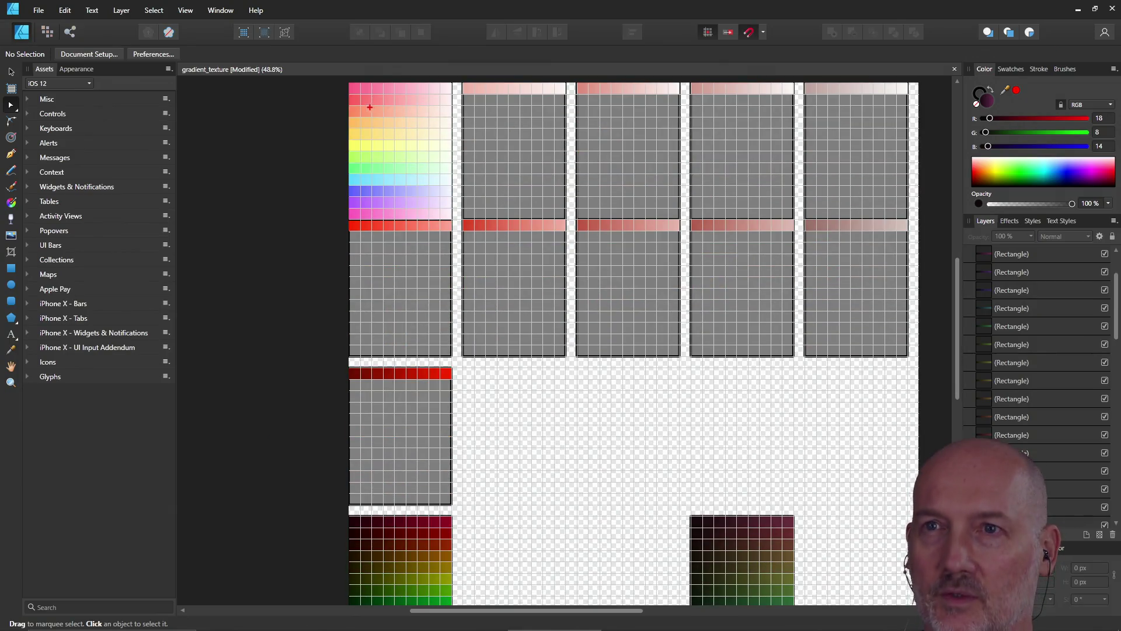
pyautogui.moveTo(317, 88); pyautogui.dragTo(287, 300)
pyautogui.moveTo(295, 581)
pyautogui.mouseDown()
pyautogui.moveTo(318, 599)
pyautogui.moveTo(366, 536)
pyautogui.mouseUp()
pyautogui.moveTo(281, 119)
pyautogui.mouseDown()
pyautogui.moveTo(315, 79)
pyautogui.moveTo(344, 103)
pyautogui.moveTo(402, 111)
pyautogui.mouseUp()
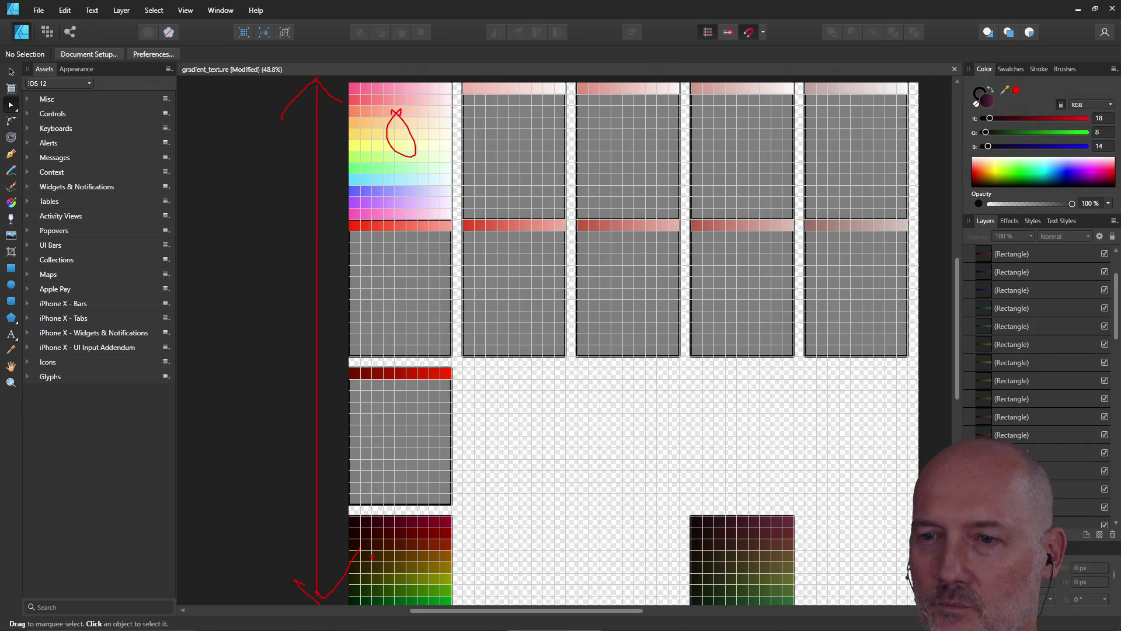
pyautogui.moveTo(414, 574); pyautogui.dragTo(421, 552)
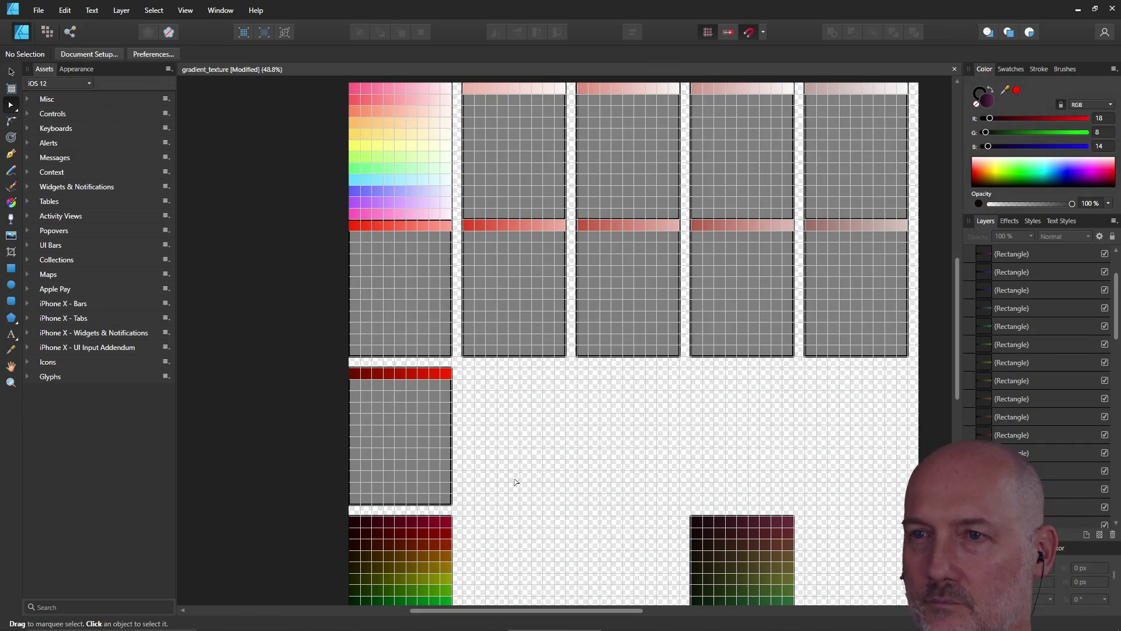
pyautogui.press('Escape')
pyautogui.scroll(-3, 515, 473)
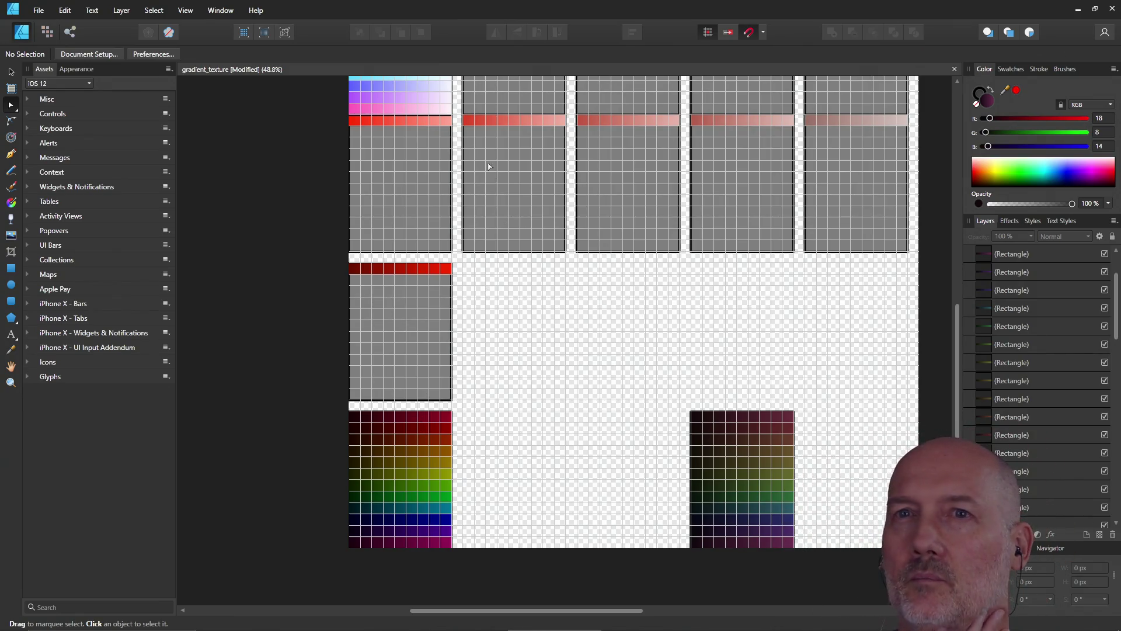
pyautogui.click(185, 11)
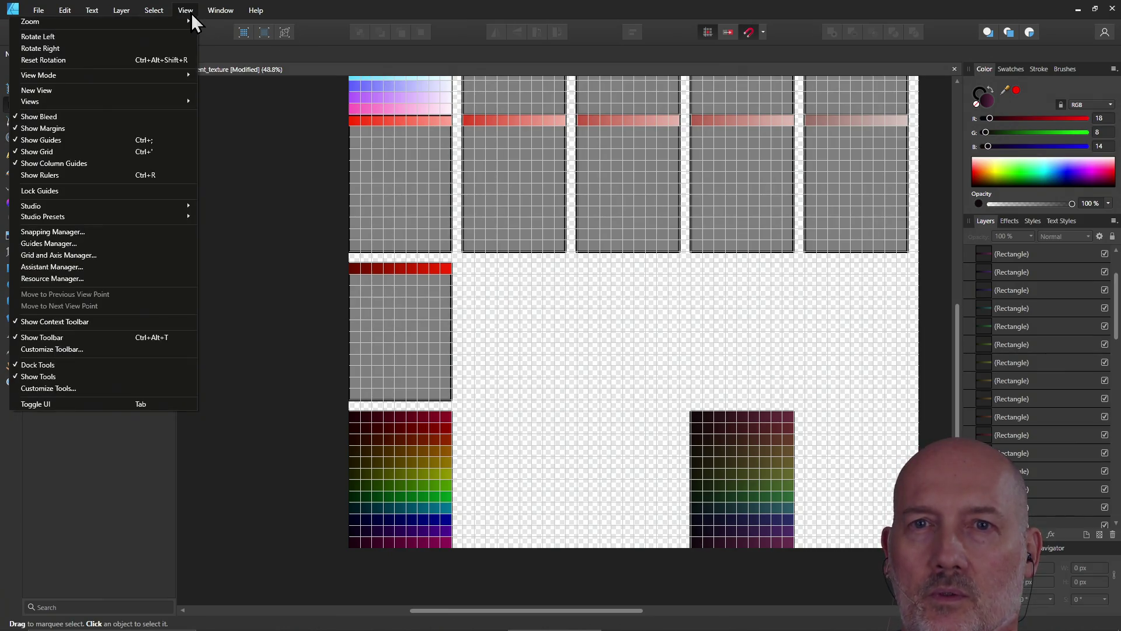
# - Turn off Show Grid so the gradient swatches display without grid lines
pyautogui.click(172, 154)
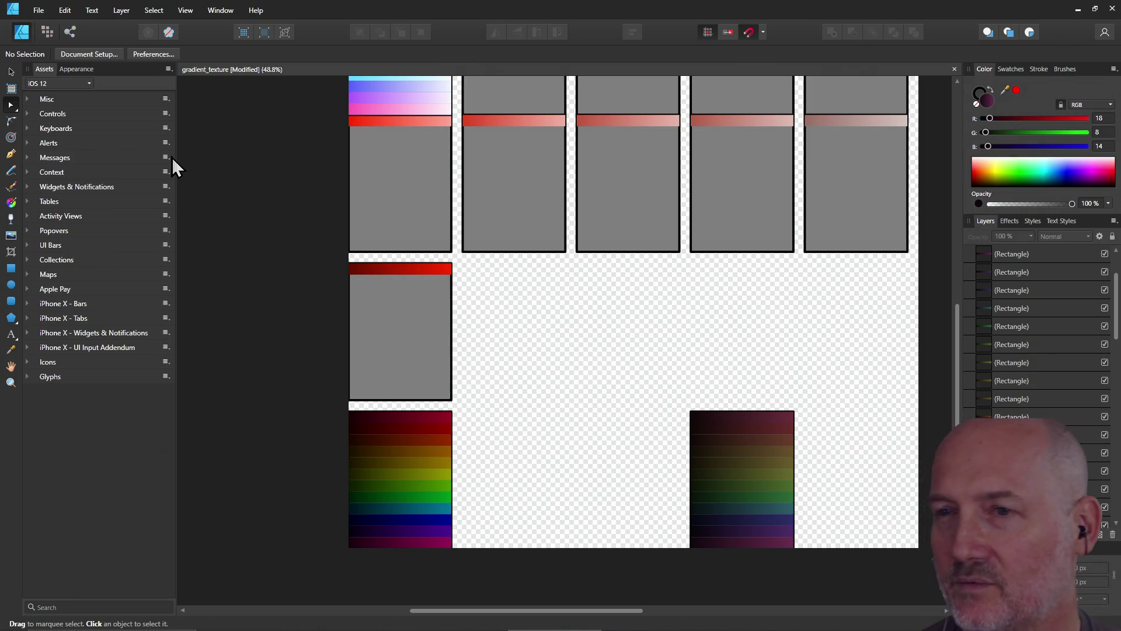
pyautogui.scroll(5, 180, 151)
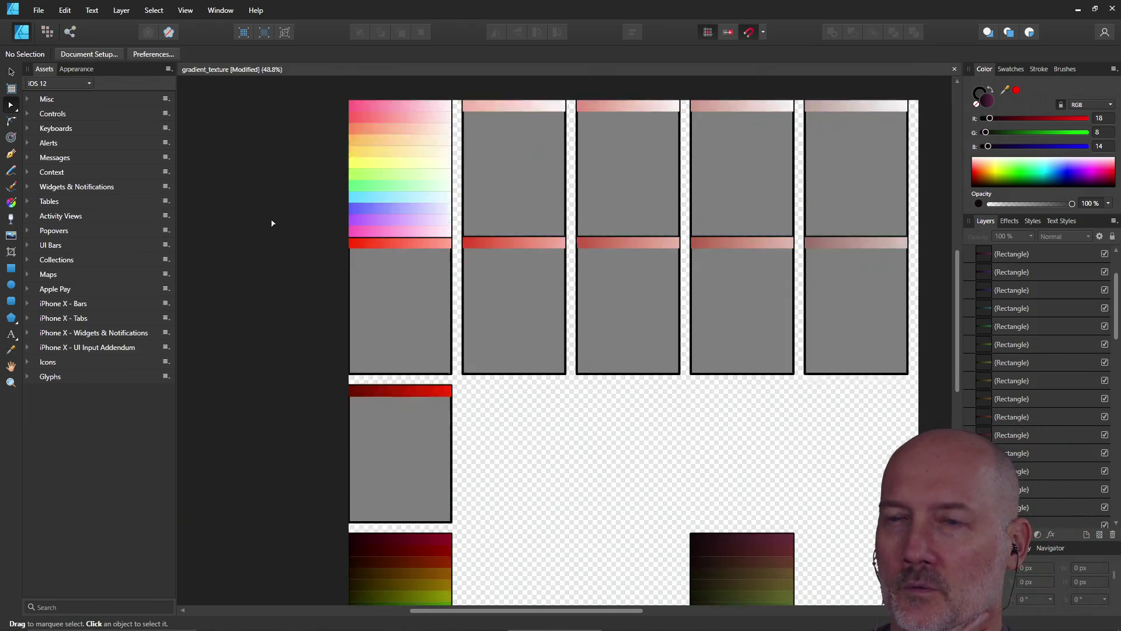
# - Scroll through the gradient atlas to review it, then save gradient_texture with Ctrl+S
pyautogui.scroll(-3, 272, 234)
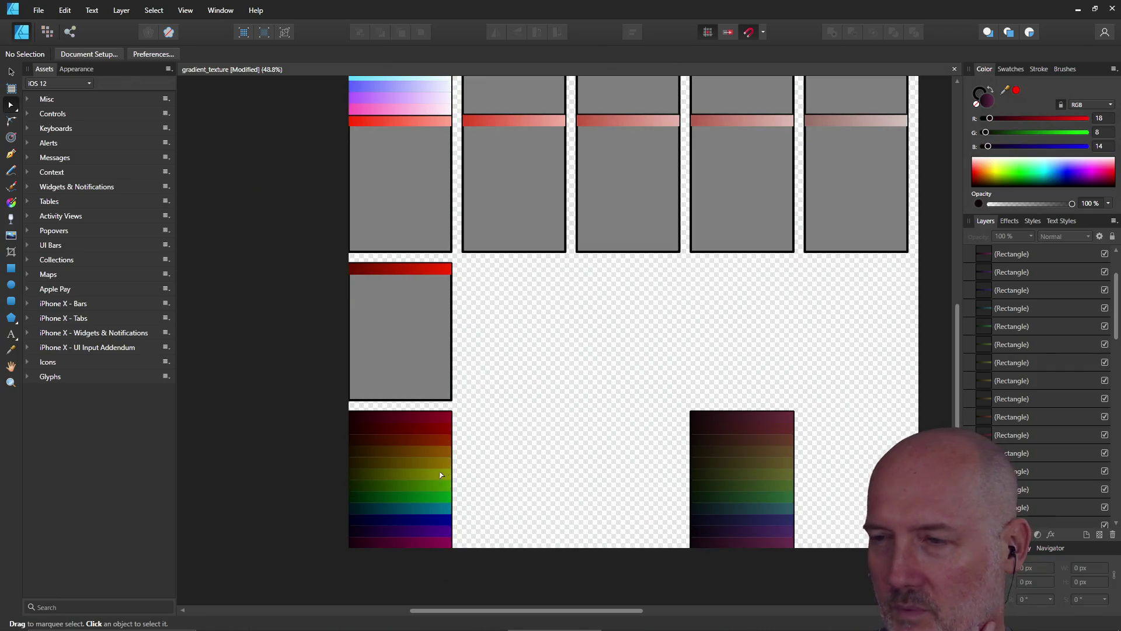
pyautogui.scroll(5, 538, 431)
pyautogui.scroll(2, 550, 394)
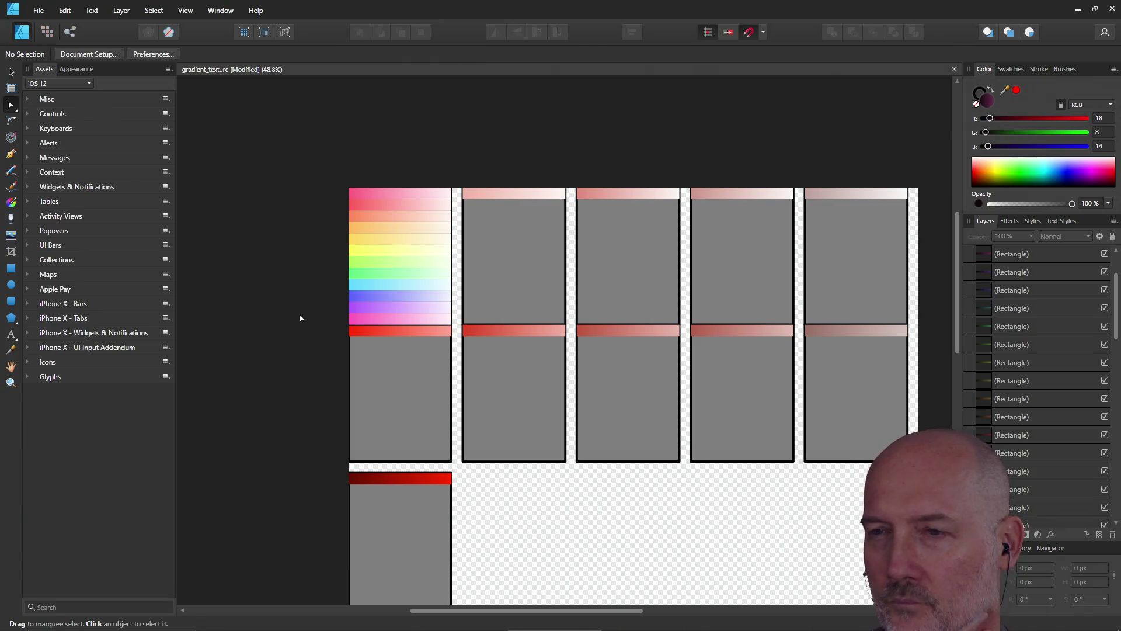
pyautogui.scroll(-2, 301, 318)
pyautogui.scroll(-5, 300, 318)
pyautogui.scroll(2, 300, 319)
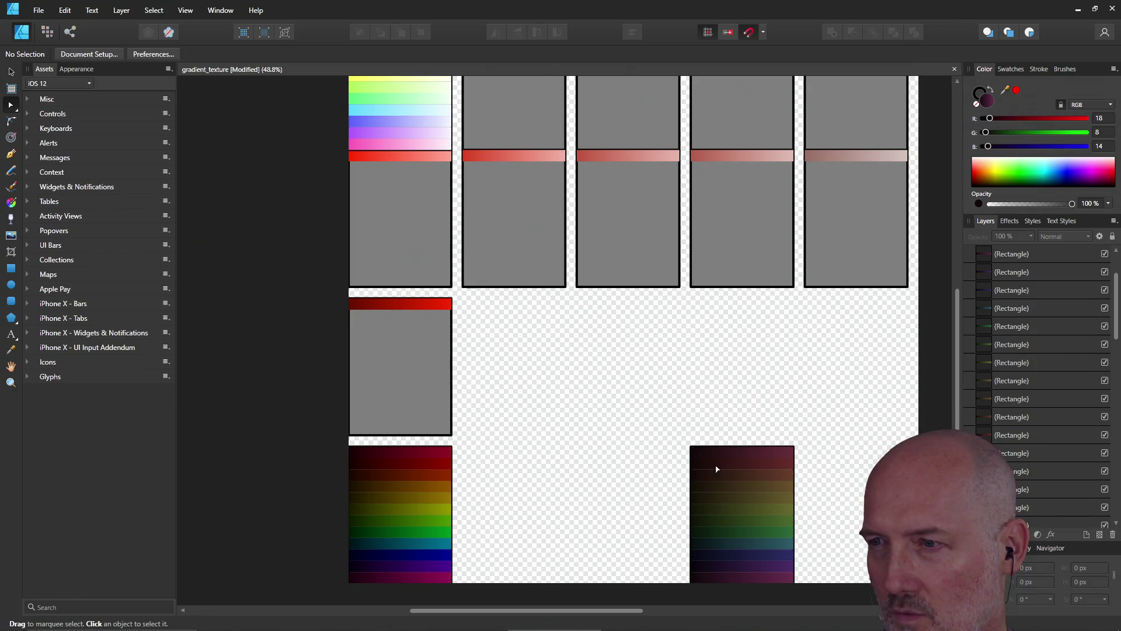
pyautogui.scroll(5, 704, 454)
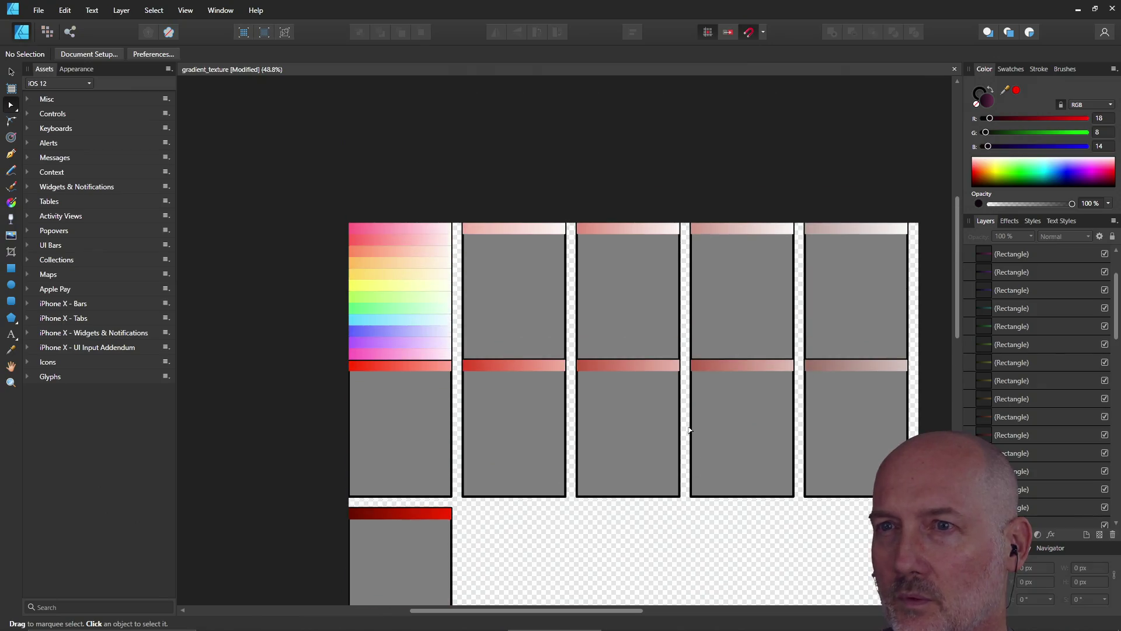
pyautogui.scroll(1, 689, 429)
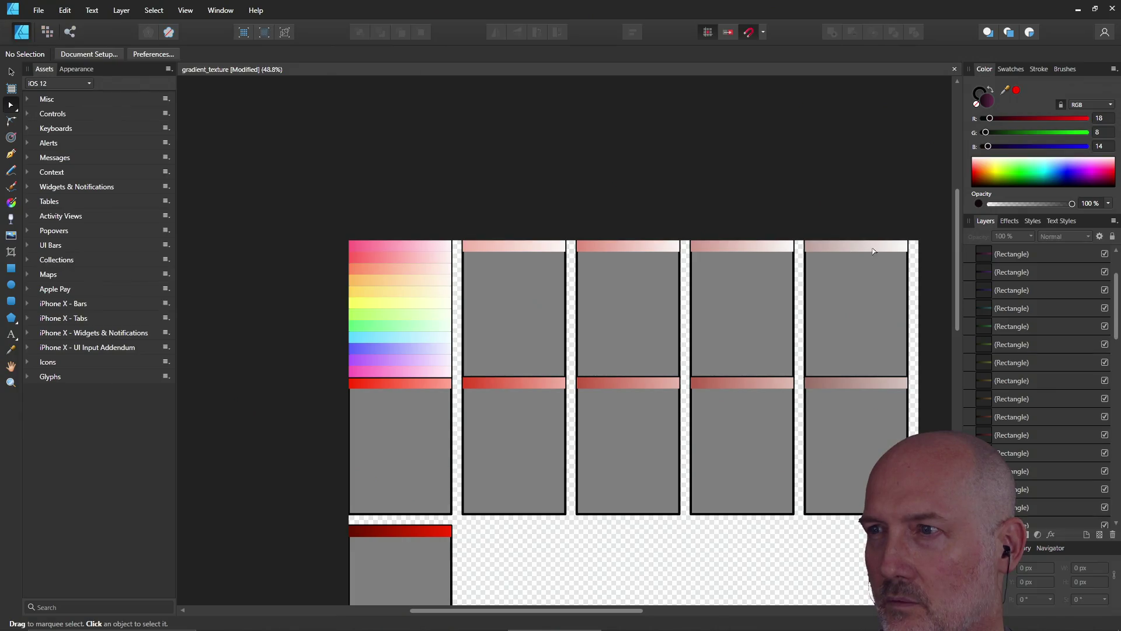
pyautogui.scroll(-10, 818, 278)
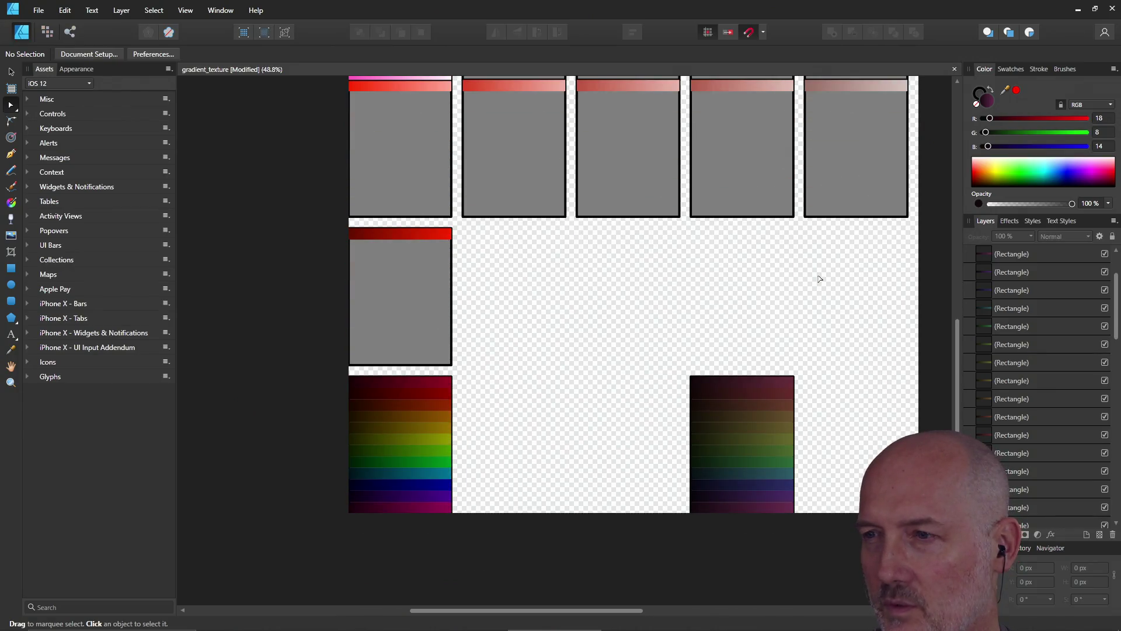
pyautogui.scroll(9, 822, 368)
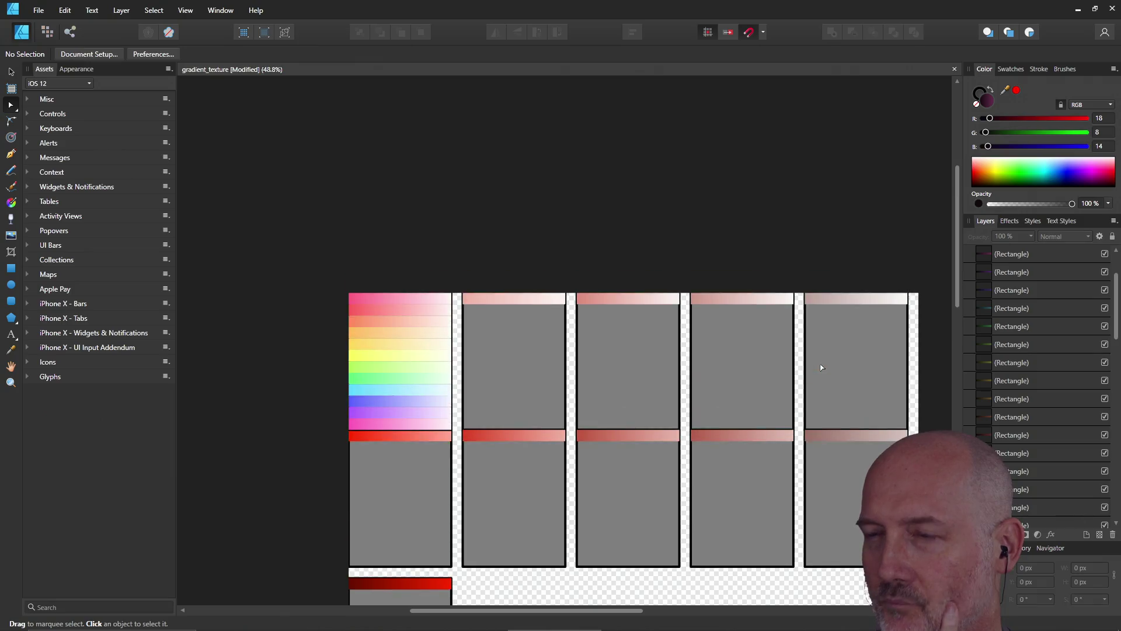
pyautogui.scroll(-3, 823, 298)
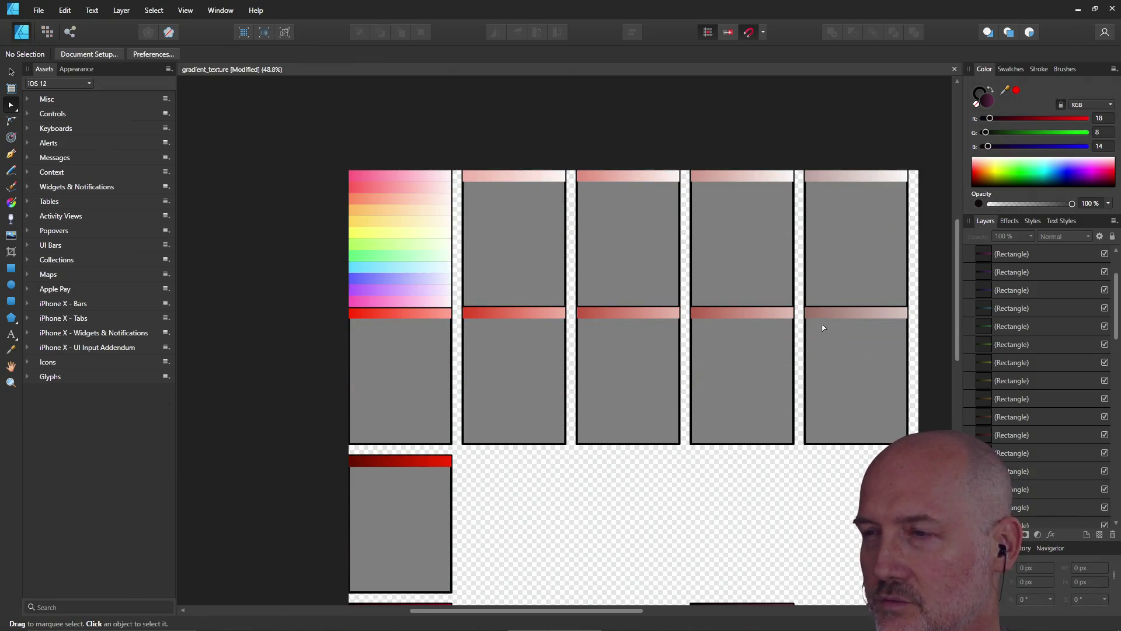
pyautogui.scroll(2, 823, 344)
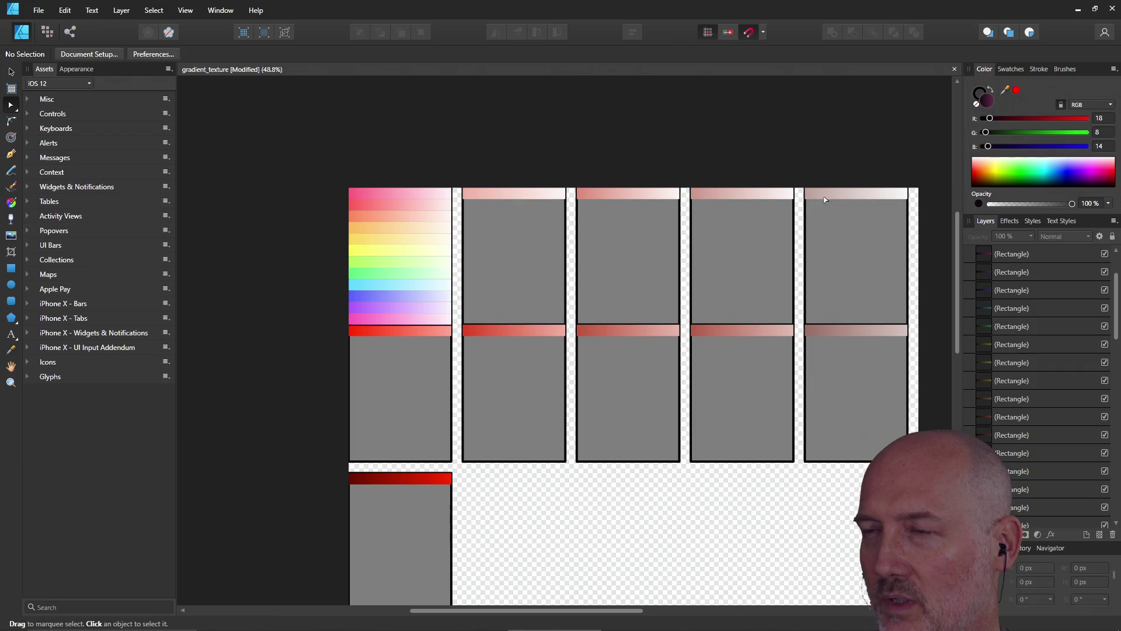
pyautogui.scroll(-3, 846, 254)
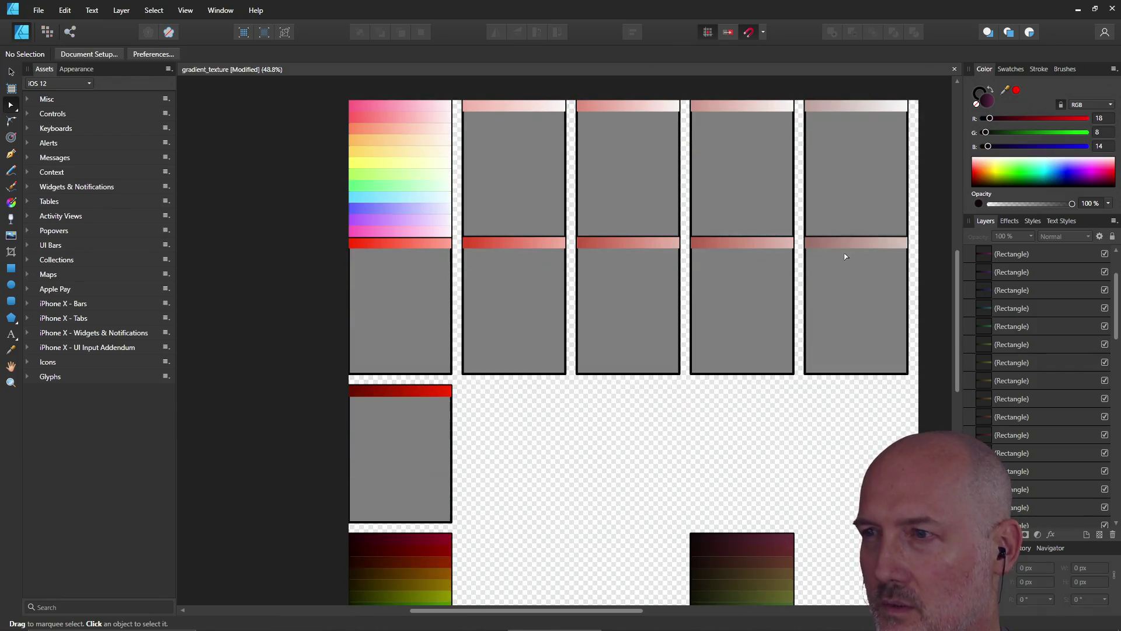
pyautogui.scroll(-5, 845, 256)
pyautogui.scroll(3, 846, 256)
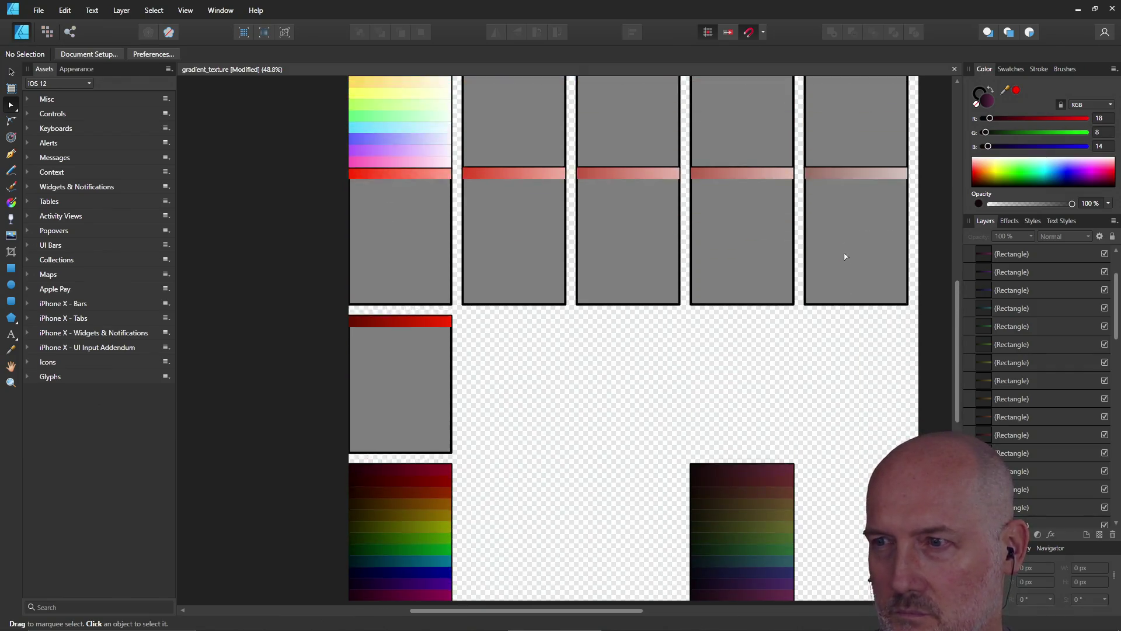
pyautogui.scroll(4, 845, 256)
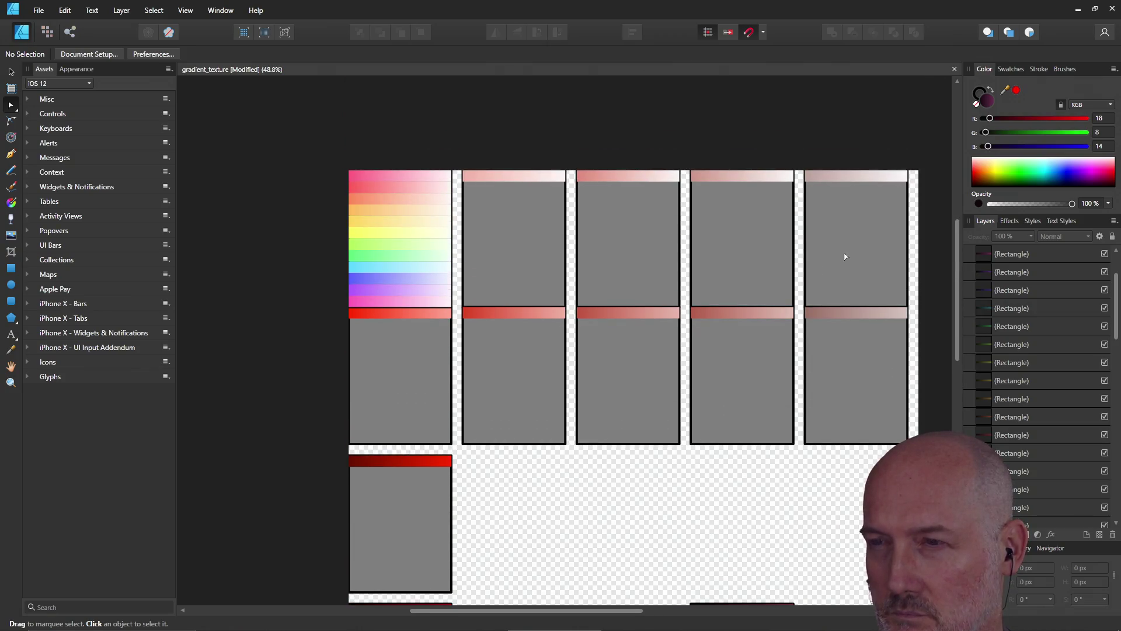
pyautogui.scroll(-8, 846, 256)
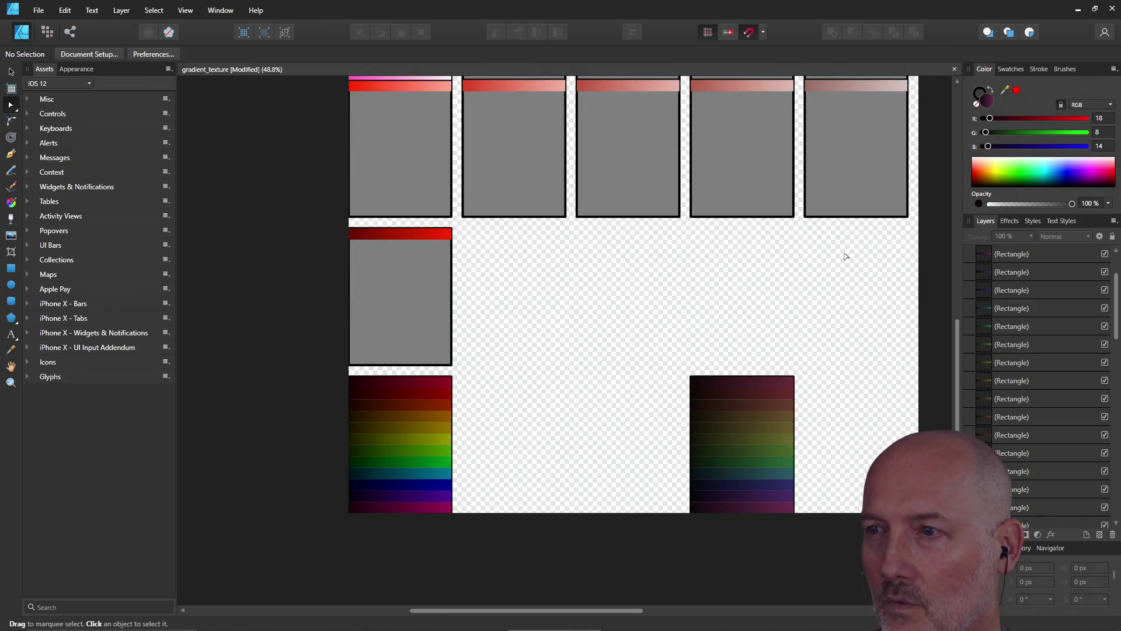
pyautogui.scroll(10, 846, 256)
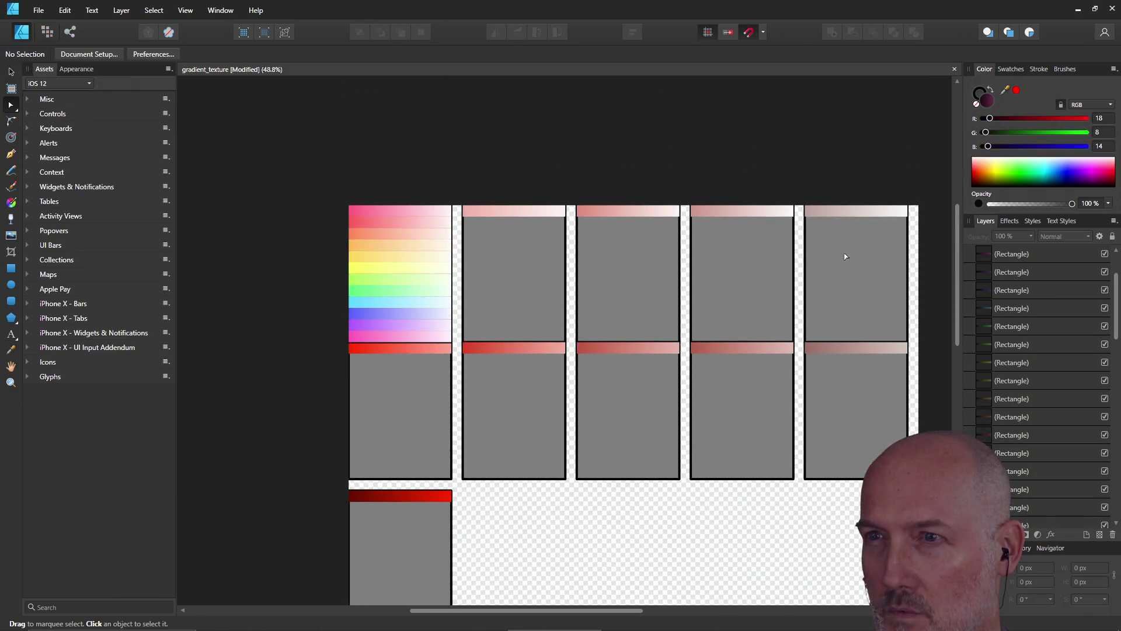
pyautogui.scroll(-5, 845, 256)
pyautogui.hotkey('ctrl', 's')
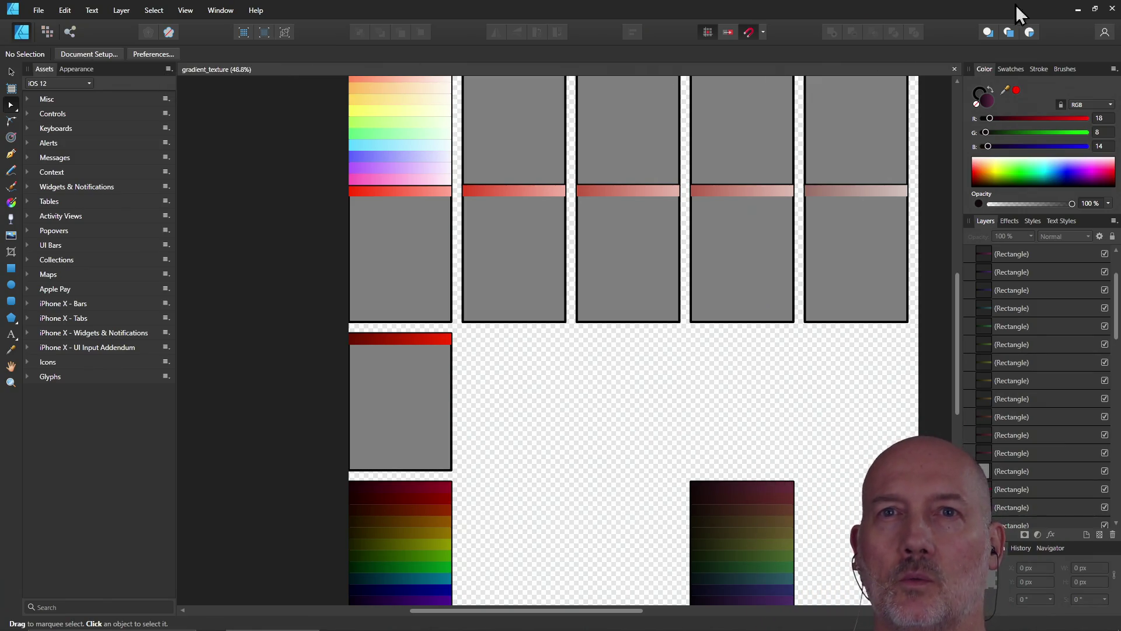
# - Export the atlas as a 2000 px PNG named gradient_texture.png into learn-blender
pyautogui.click(41, 12)
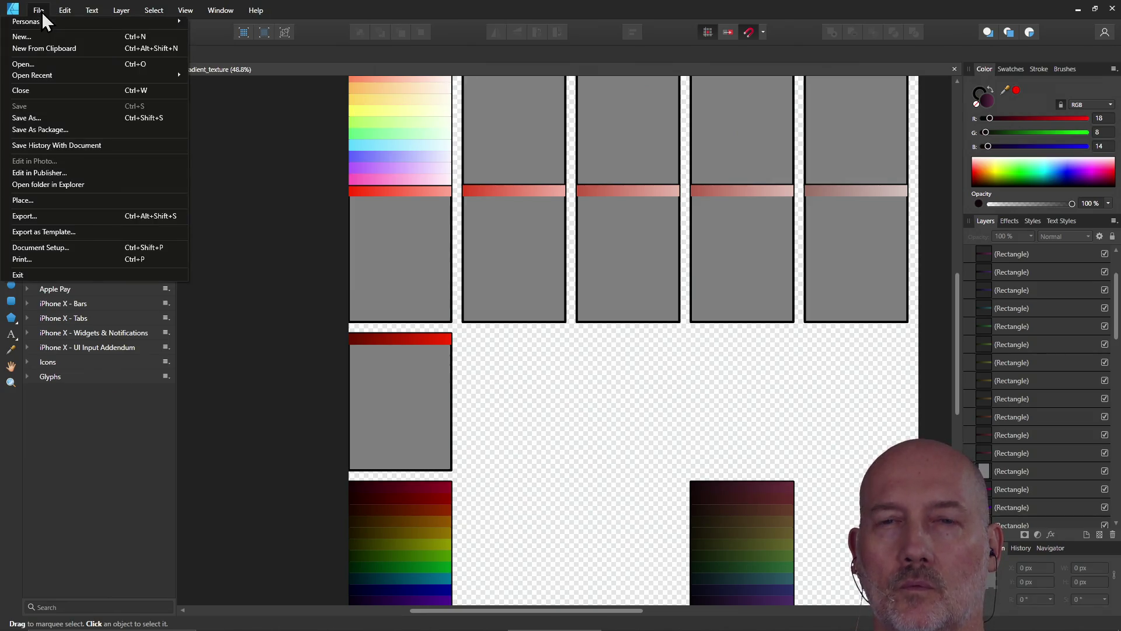
pyautogui.click(65, 217)
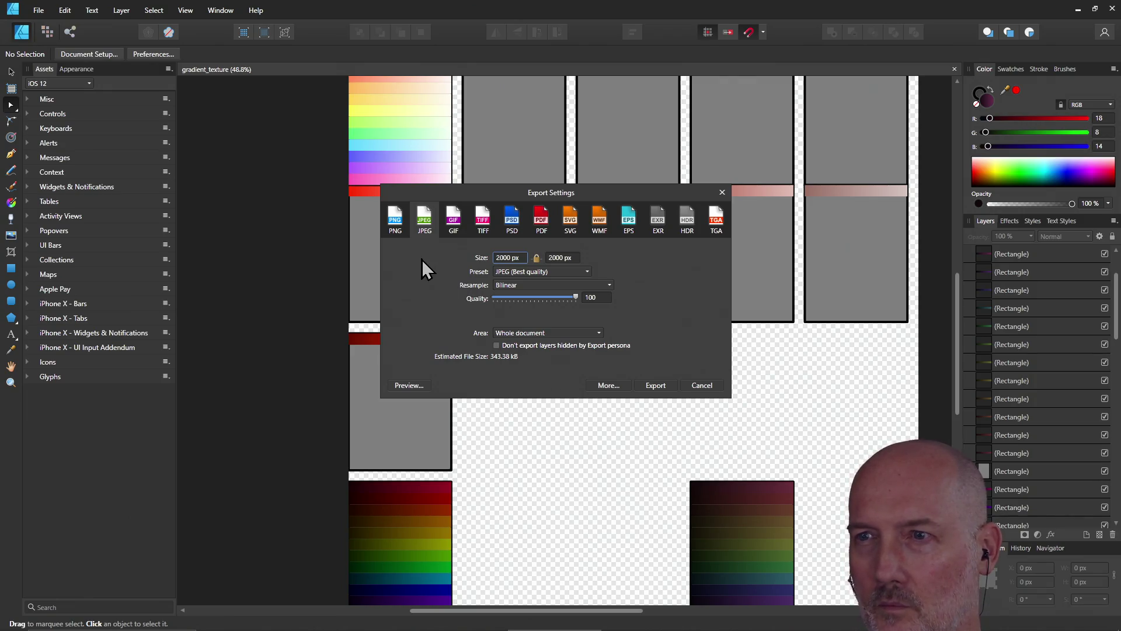
pyautogui.click(400, 231)
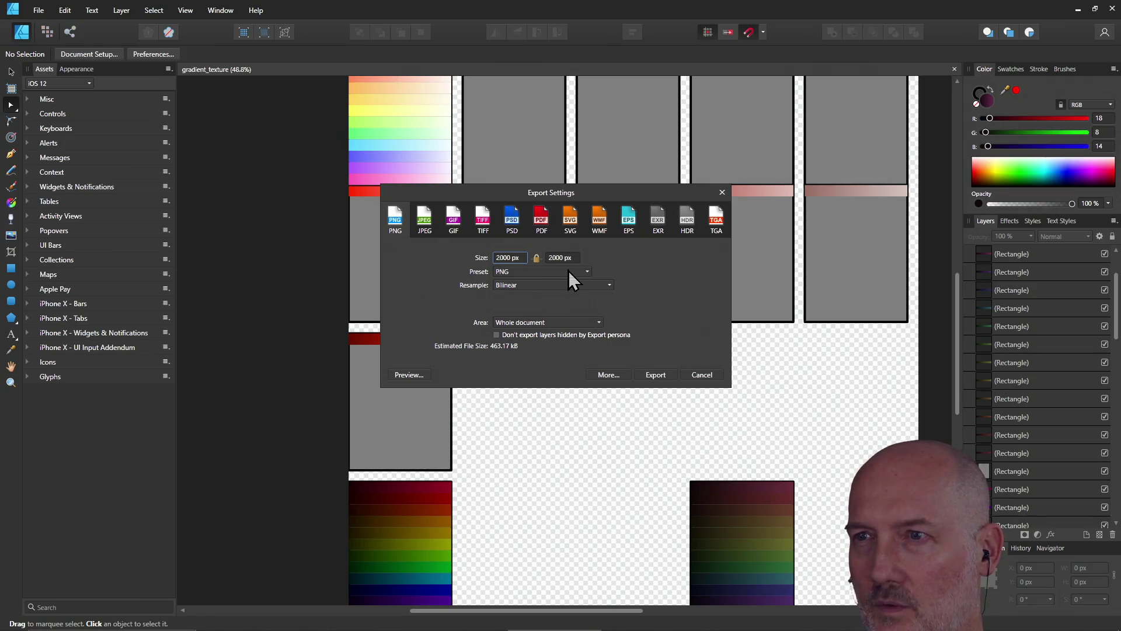
pyautogui.click(667, 375)
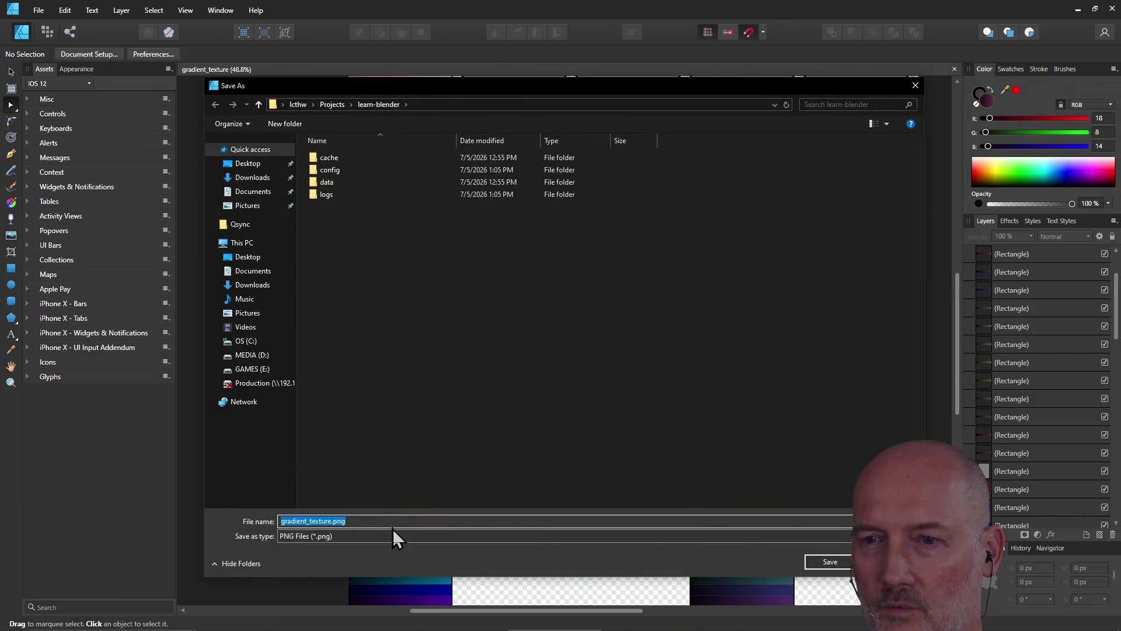
pyautogui.click(838, 564)
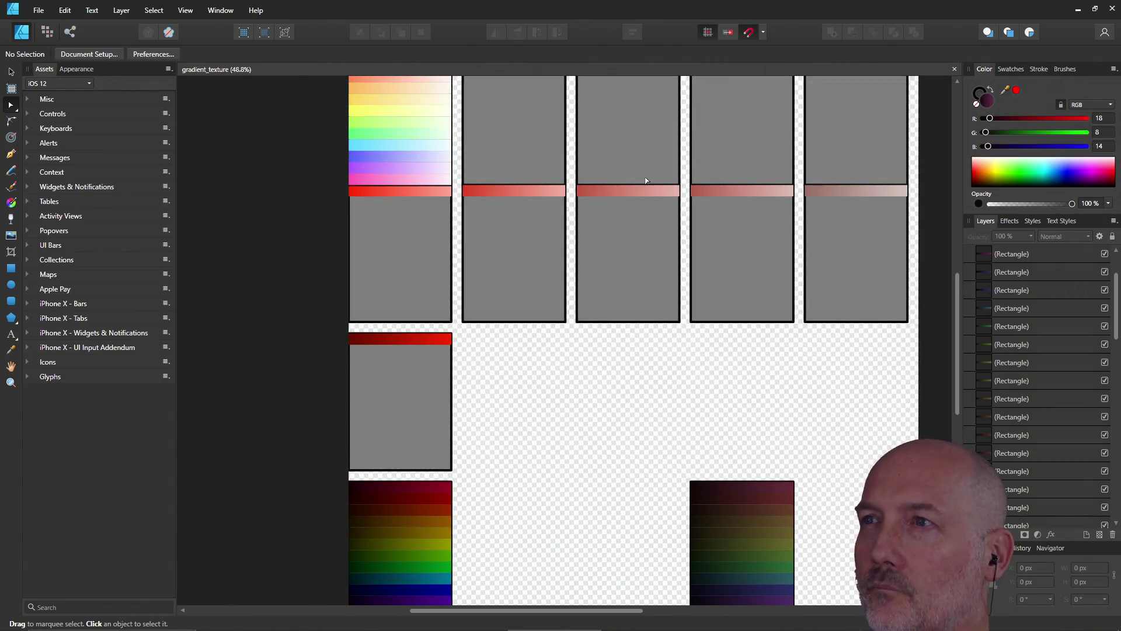
# - Close Affinity Designer and launch Blockbench from a Start menu search
pyautogui.click(1113, 9)
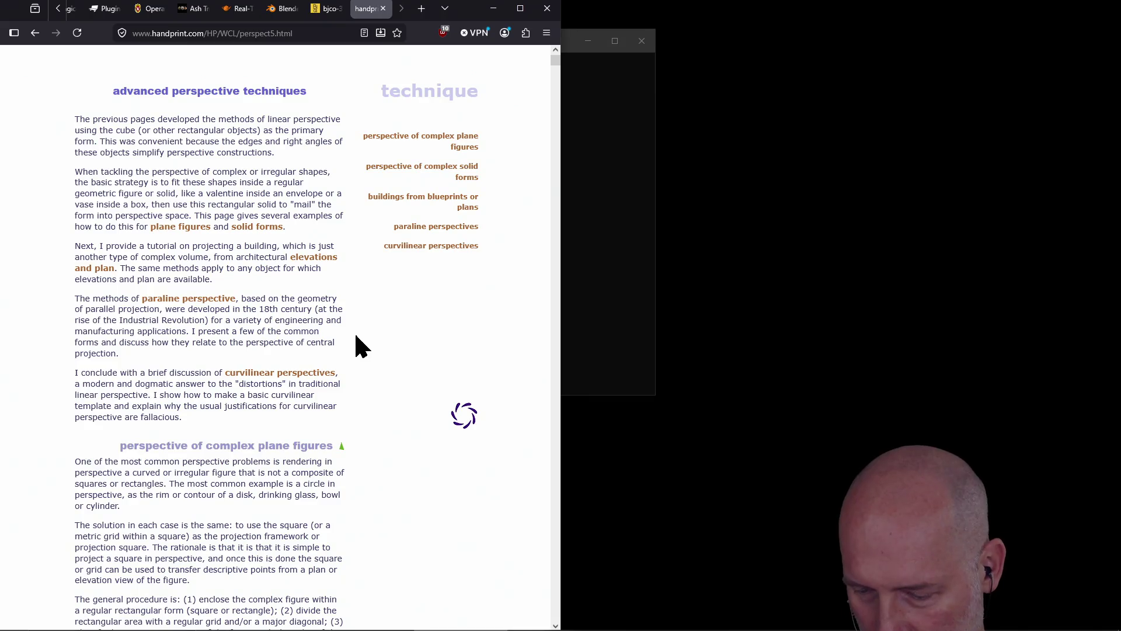
pyautogui.press('super')
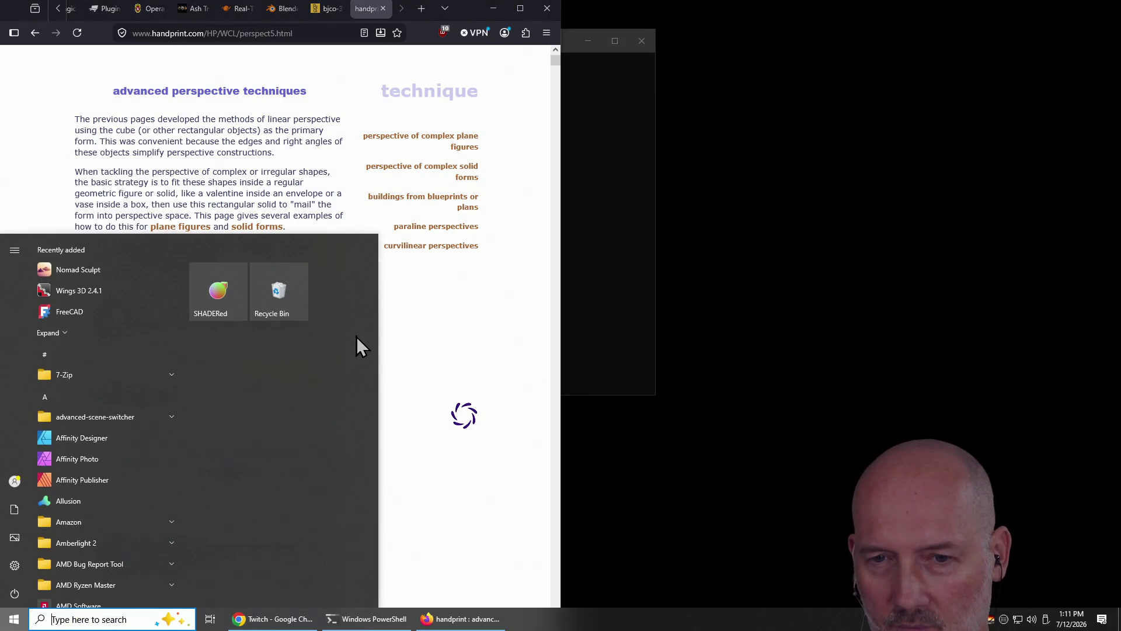
pyautogui.write('blockbench')
pyautogui.press('Return')
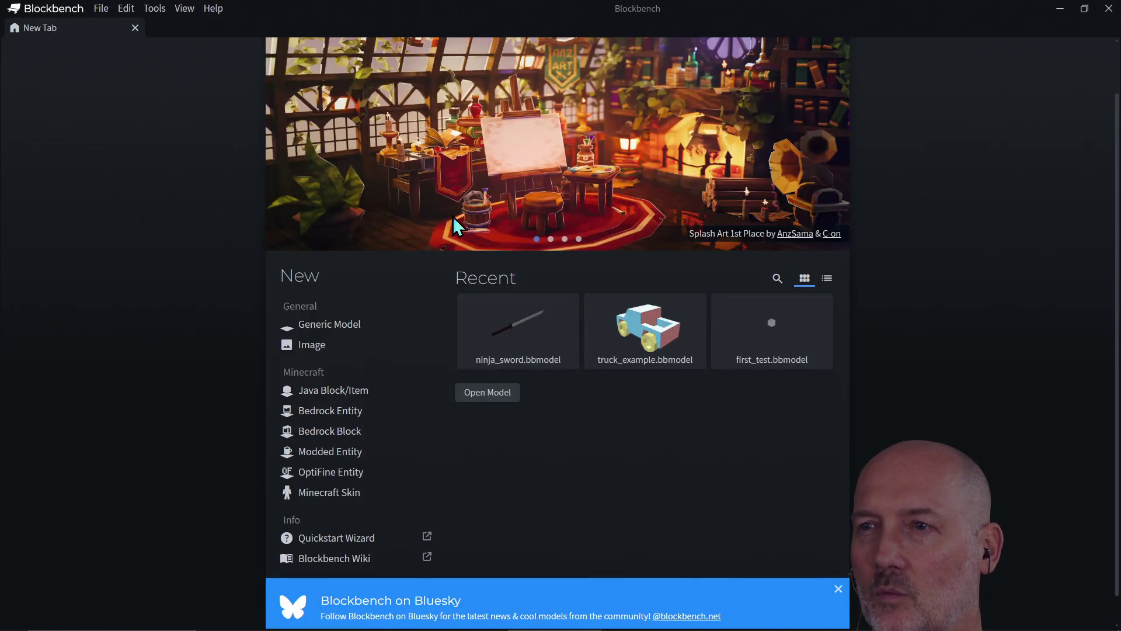
# - Open ninja_sword.bbmodel, select the handle, and import gradient_texture.png from learn-blender
pyautogui.click(482, 312)
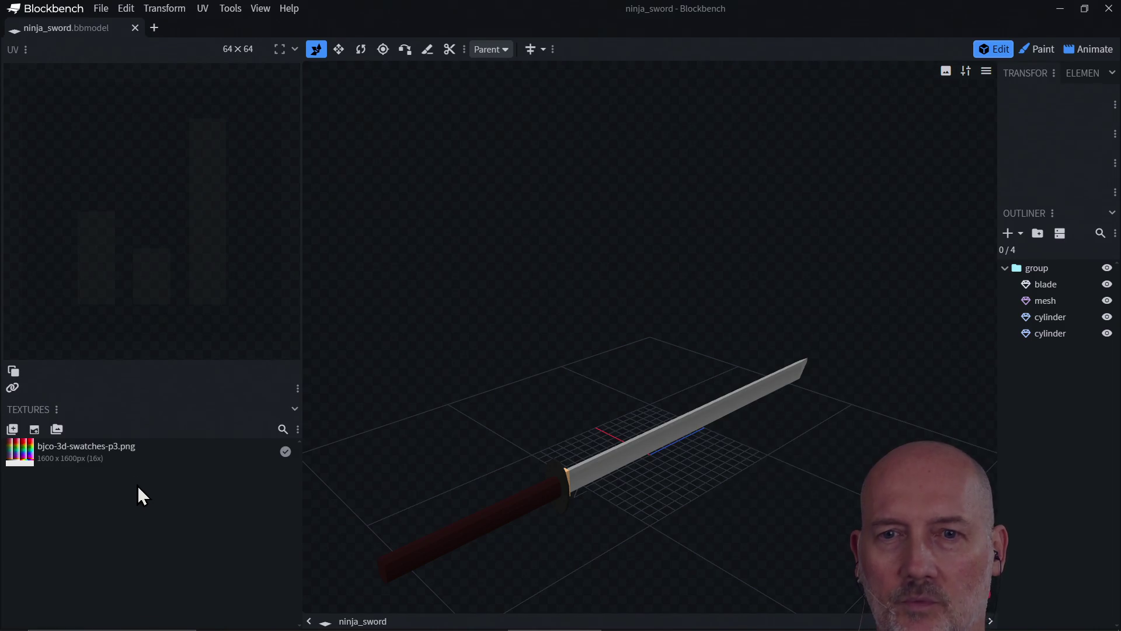
pyautogui.click(520, 510)
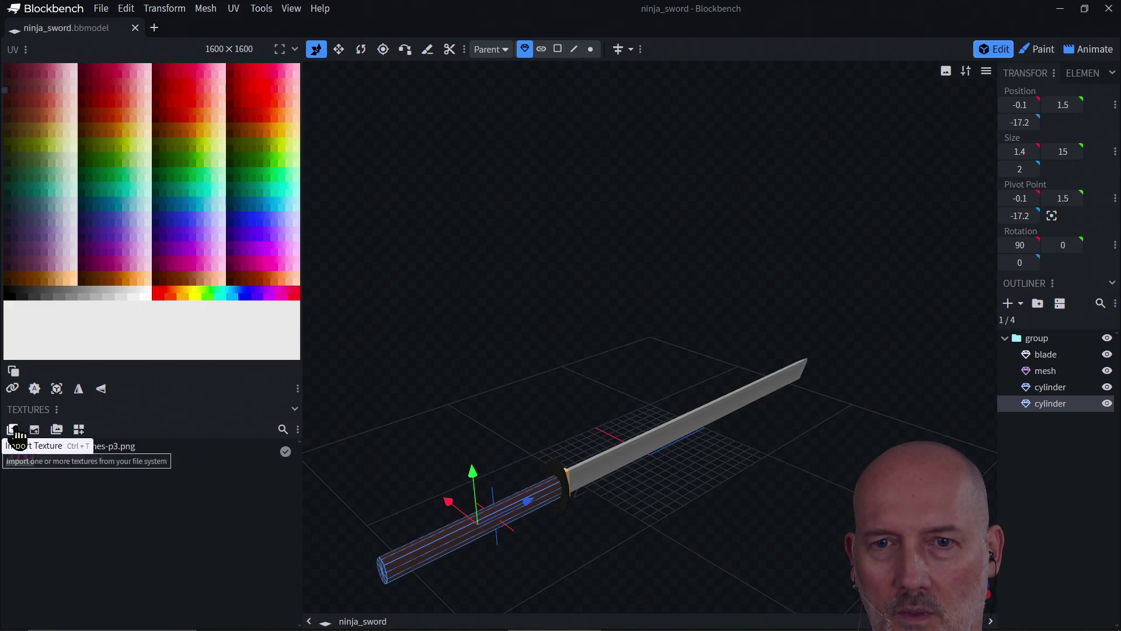
pyautogui.click(14, 431)
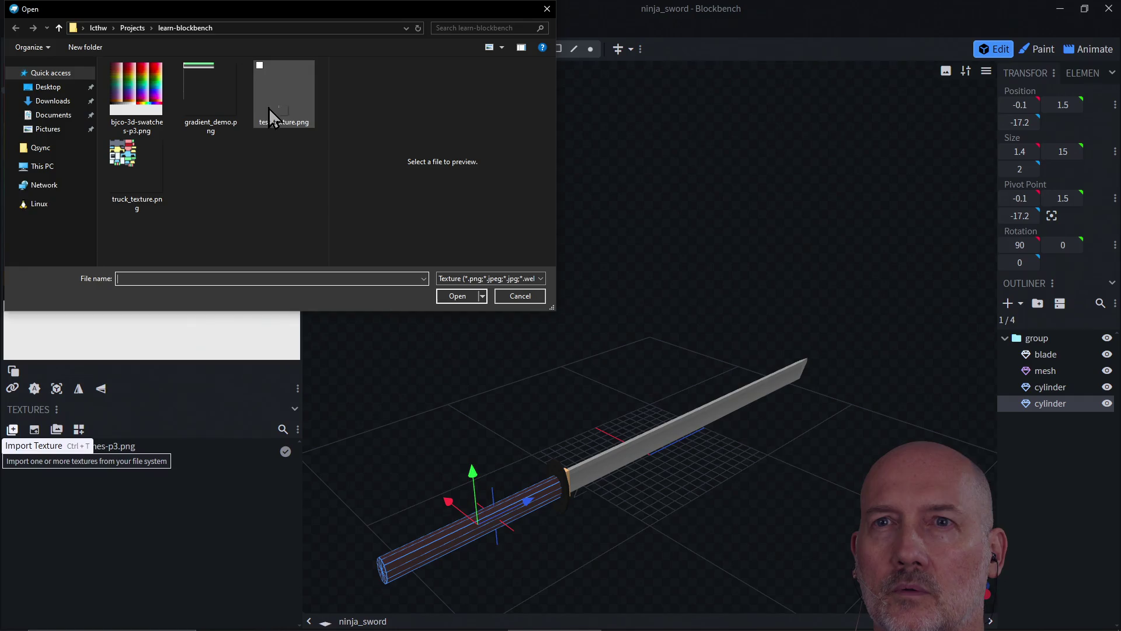
pyautogui.click(239, 29)
pyautogui.click(239, 29)
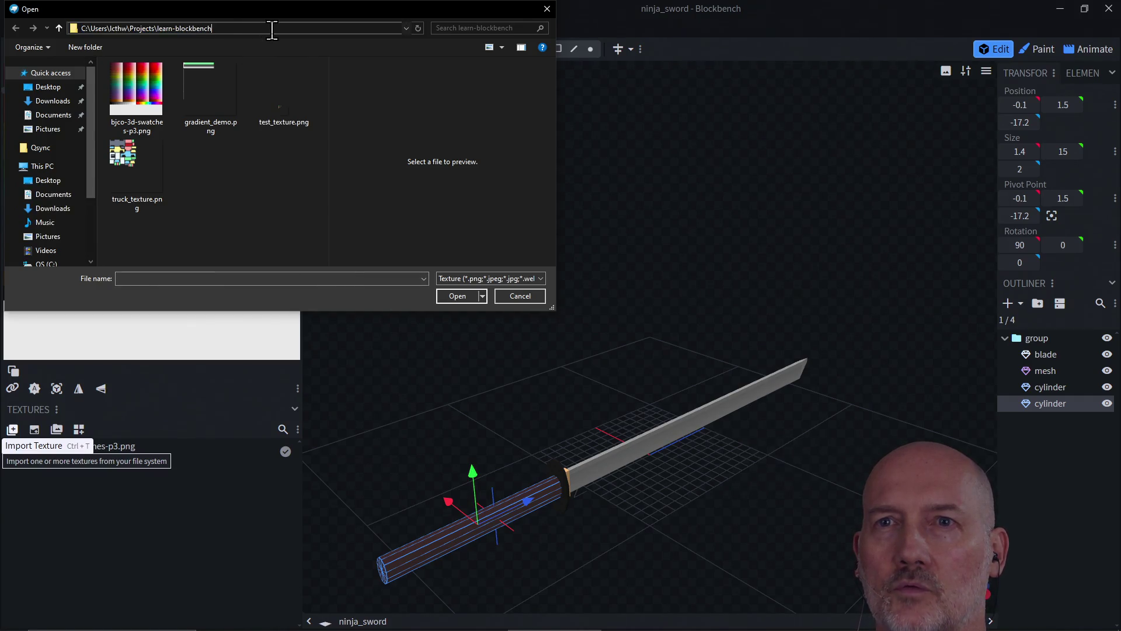
pyautogui.press('BackSpace')
pyautogui.press('BackSpace')
pyautogui.press('BackSpace')
pyautogui.write('ender')
pyautogui.press('Return')
pyautogui.click(185, 131)
pyautogui.click(454, 297)
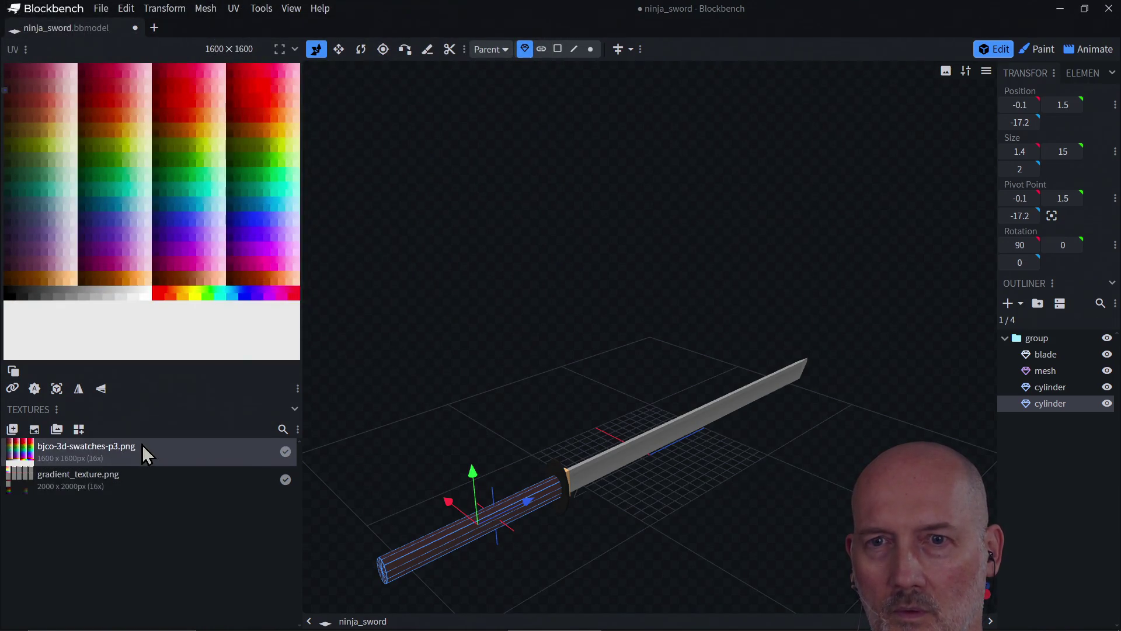
# - Assign gradient_texture.png to the handle cylinder and return to Edit mode
pyautogui.rightClick(432, 559)
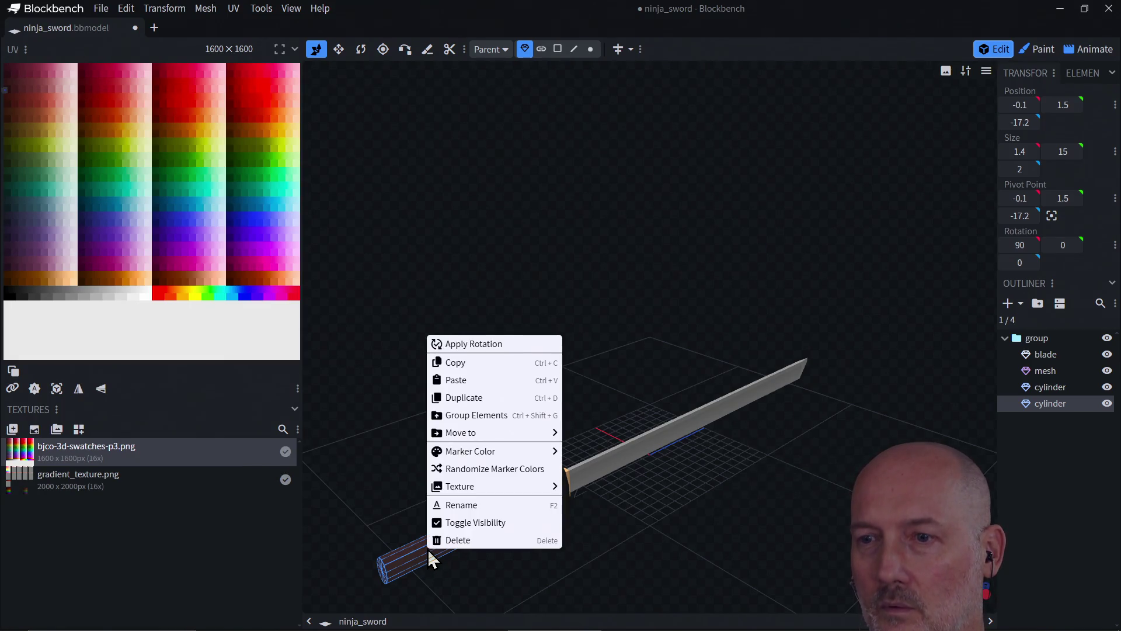
pyautogui.click(374, 485)
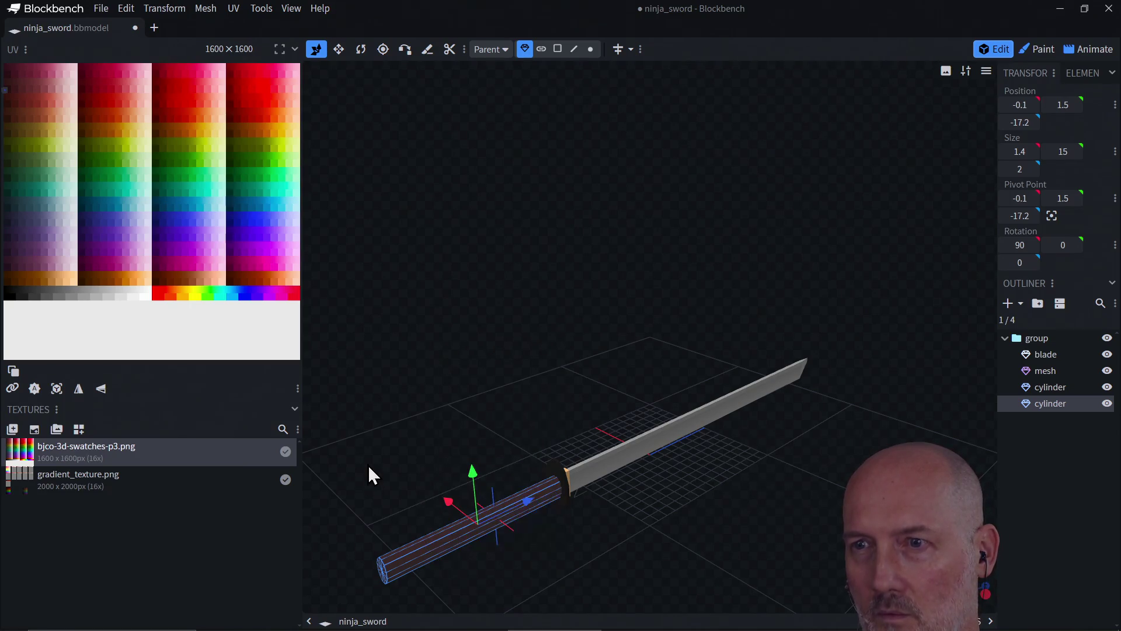
pyautogui.click(1046, 50)
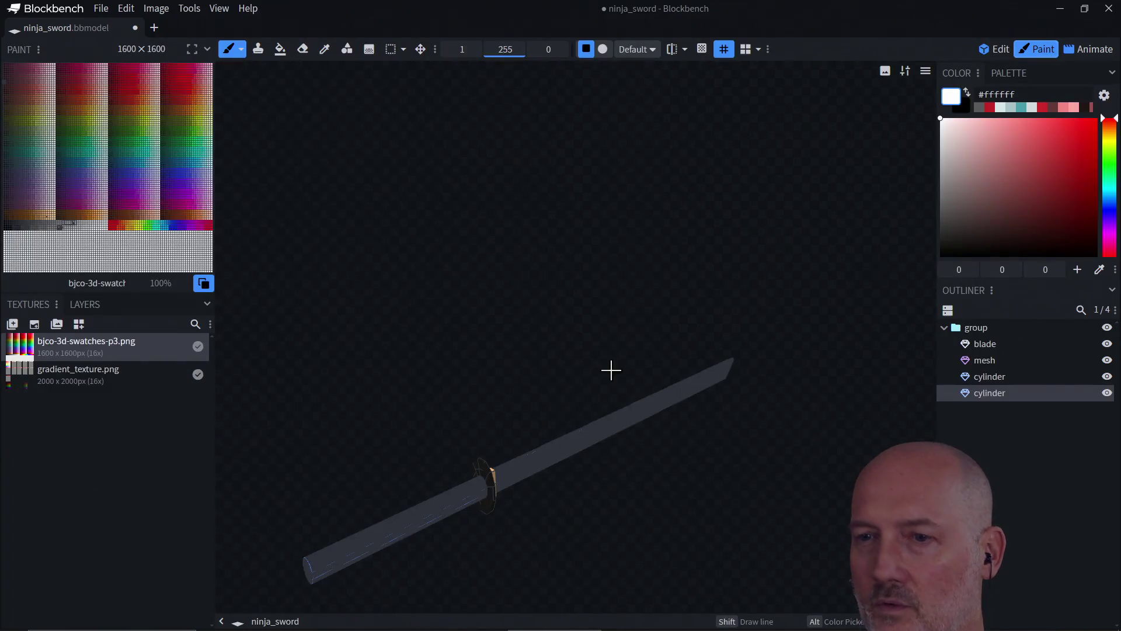
pyautogui.rightClick(404, 529)
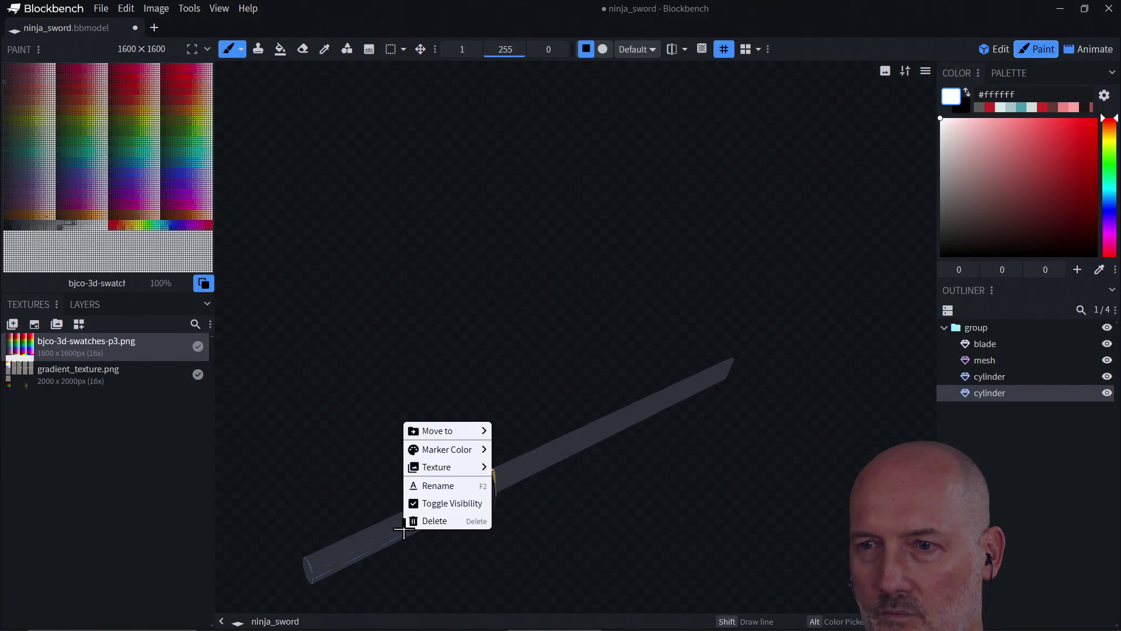
pyautogui.moveTo(439, 471)
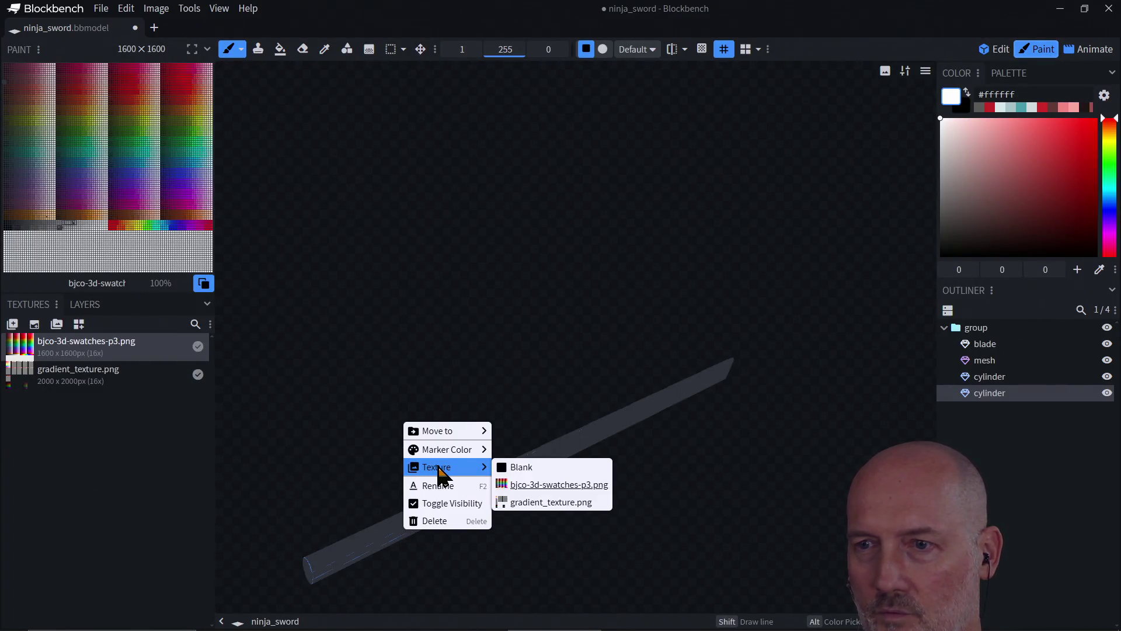
pyautogui.click(543, 503)
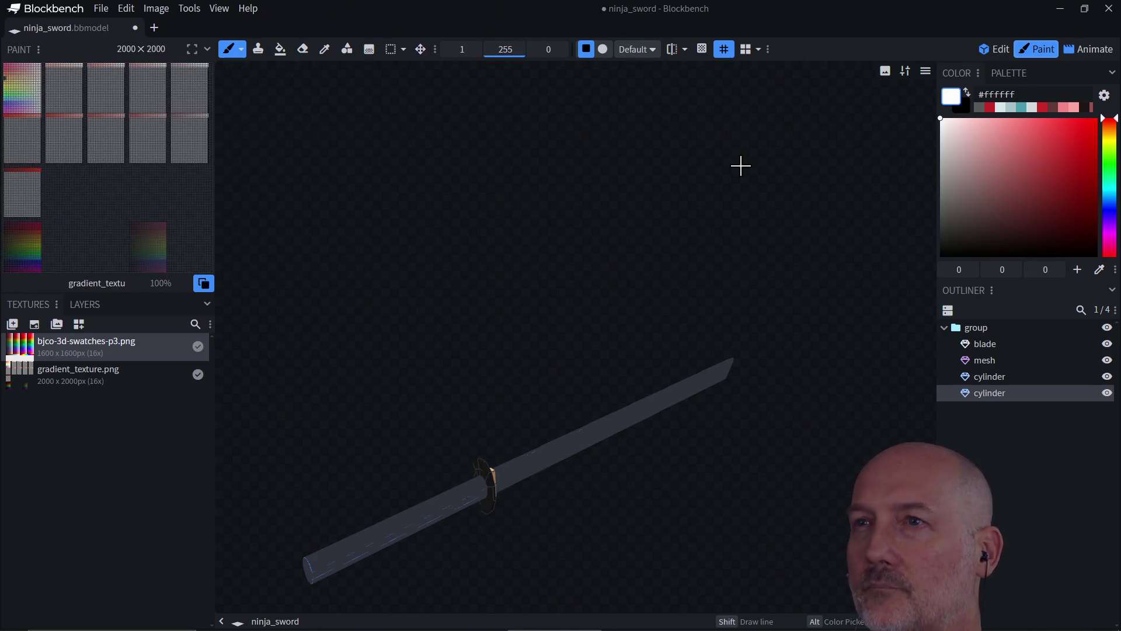
pyautogui.click(996, 49)
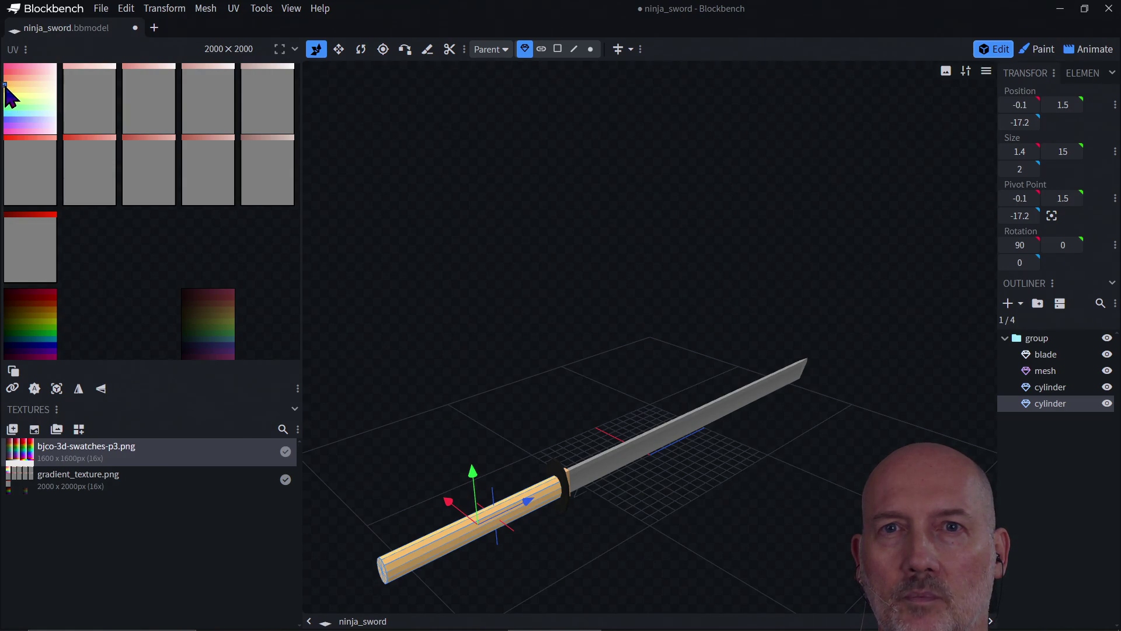
# - Shift the handle's UV vertically to 359.5184 onto the blue swatch and widen the UV editor
pyautogui.click(22, 136)
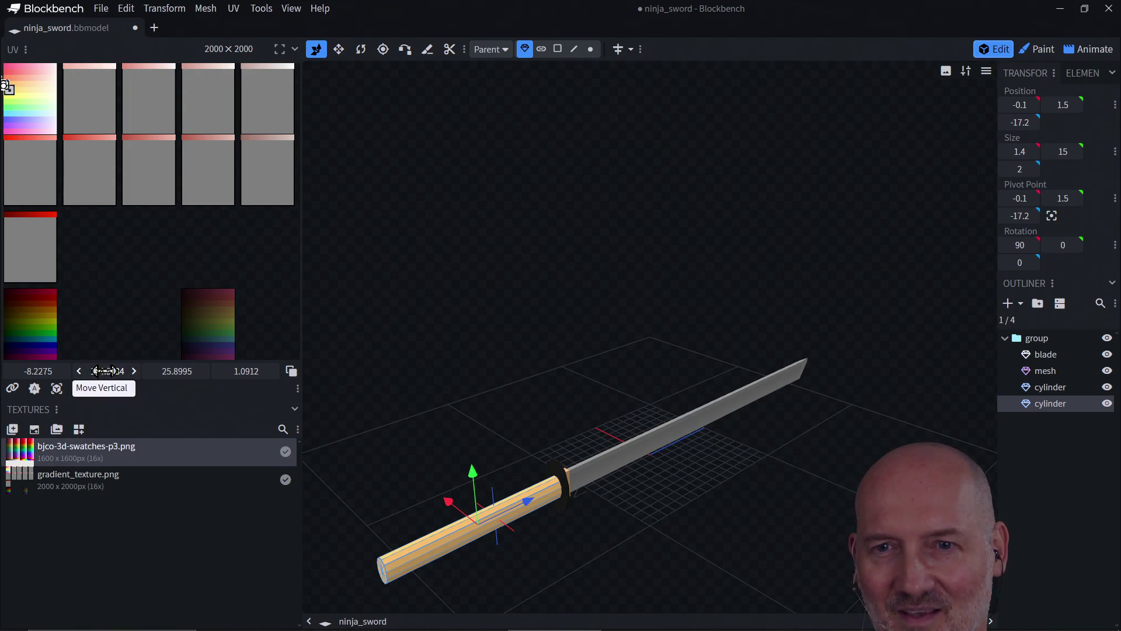
pyautogui.moveTo(99, 371); pyautogui.dragTo(118, 371)
pyautogui.moveTo(7, 92); pyautogui.dragTo(7, 120)
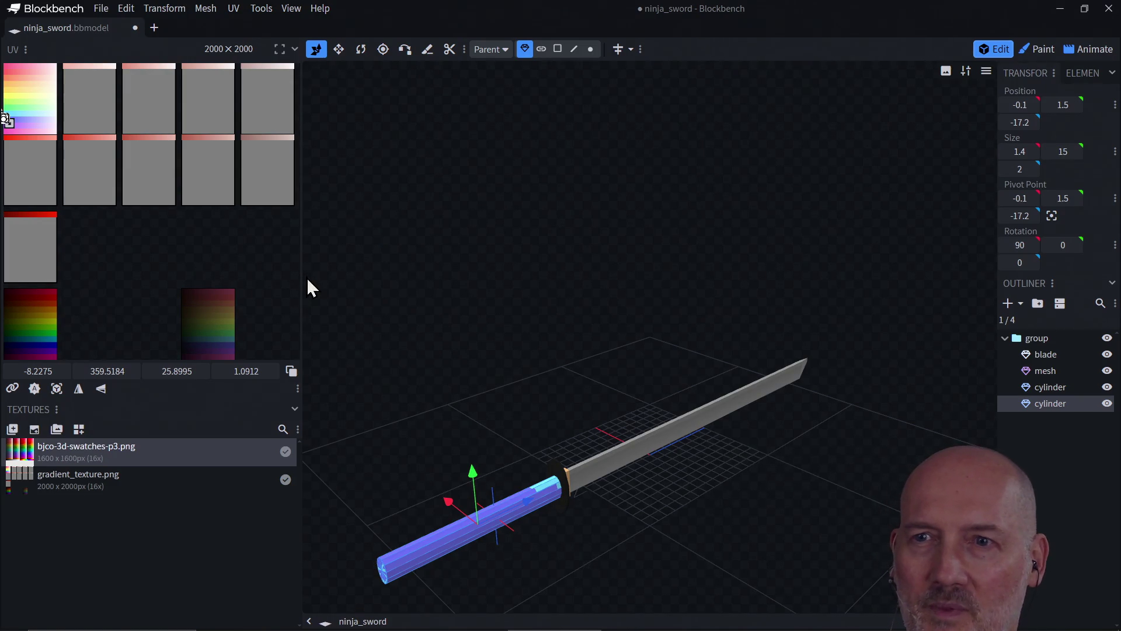
pyautogui.moveTo(303, 277)
pyautogui.mouseDown()
pyautogui.moveTo(496, 290)
pyautogui.moveTo(473, 291)
pyautogui.mouseUp()
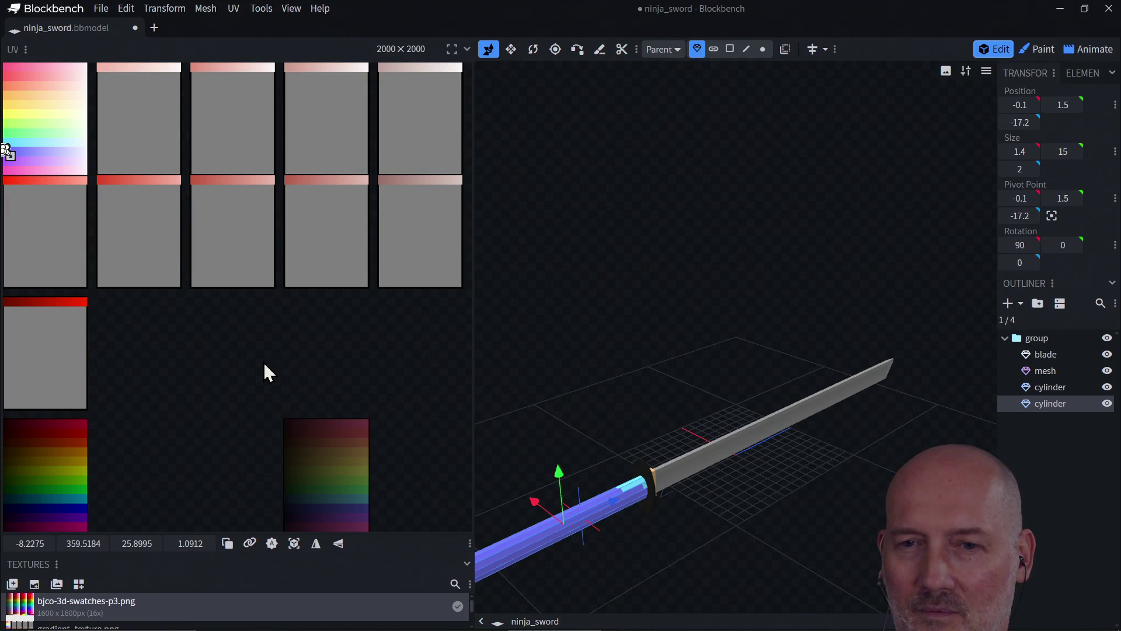
# - Zoom the UV editor in twice on the gradient texture
pyautogui.rightClick(233, 358)
pyautogui.moveTo(243, 292)
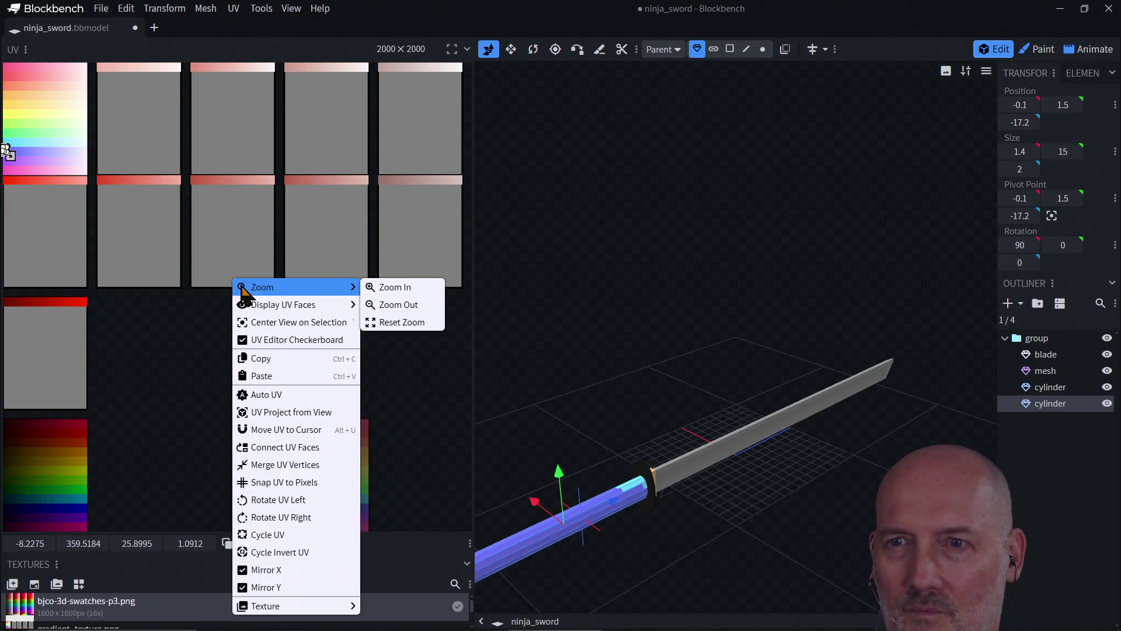
pyautogui.click(392, 286)
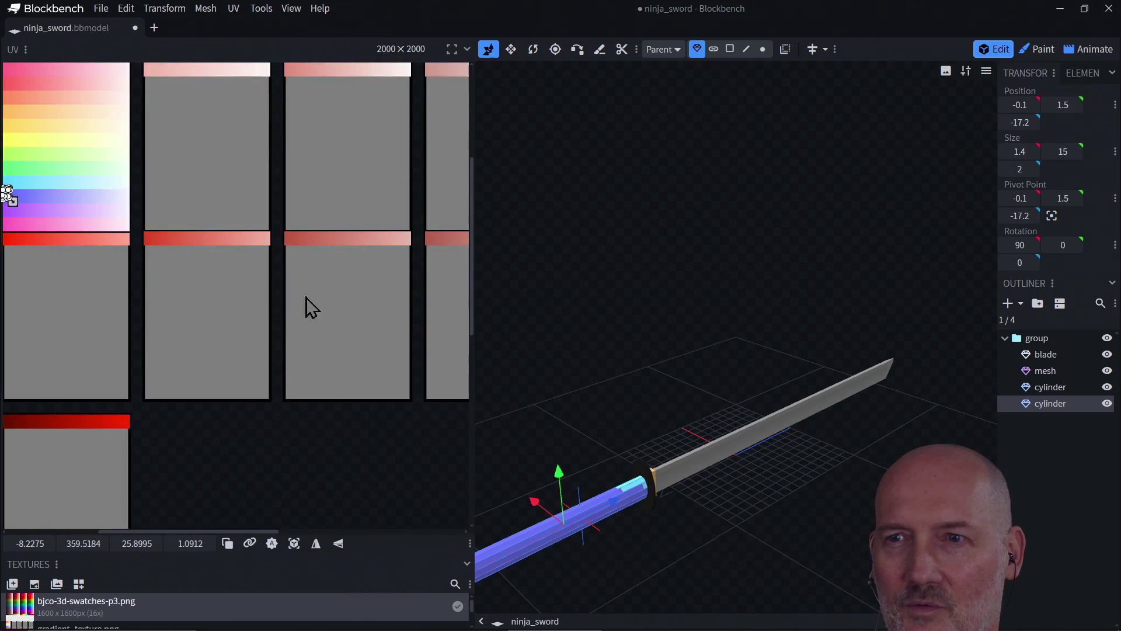
pyautogui.rightClick(205, 313)
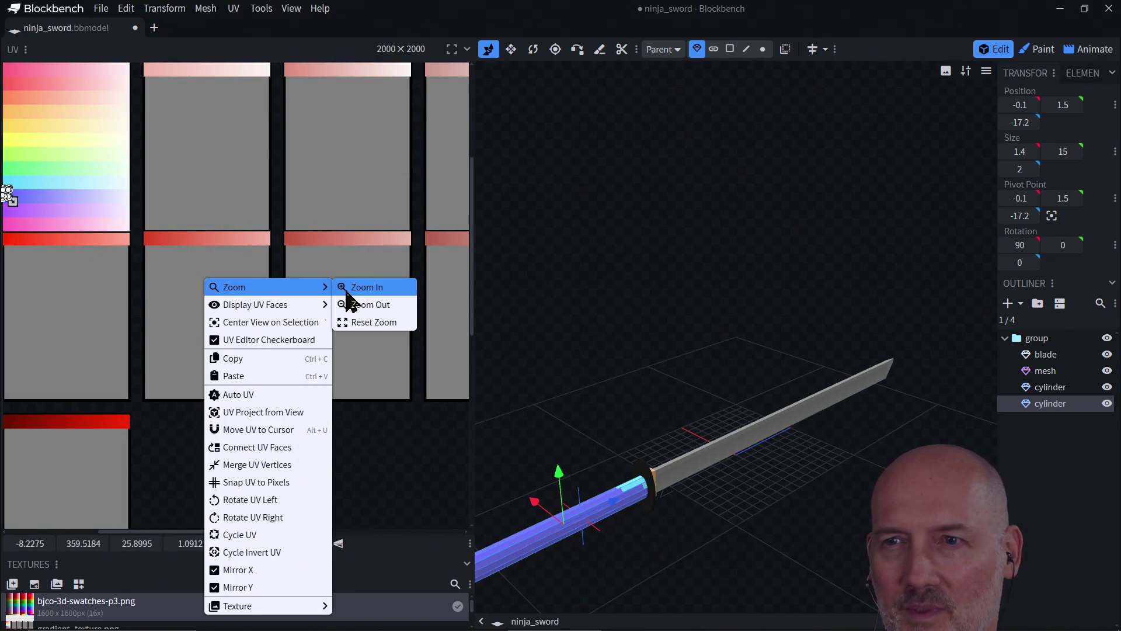
pyautogui.click(351, 287)
pyautogui.scroll(-2, 109, 315)
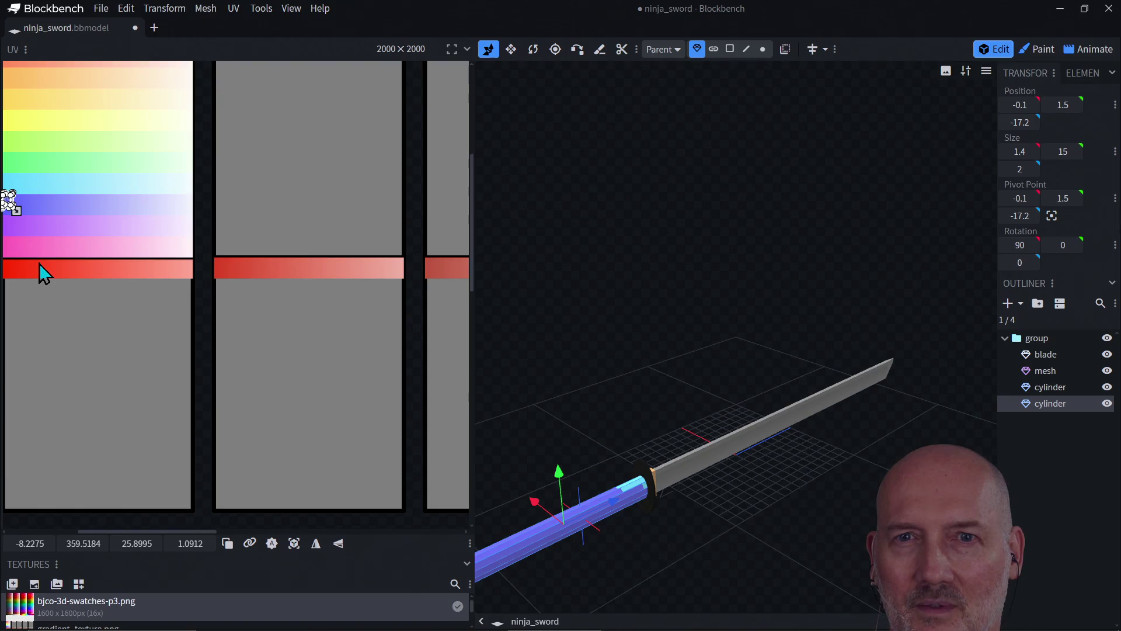
# - Move the handle's UV down to the dark rainbow swatch, aligned to its left edge
pyautogui.moveTo(7, 202)
pyautogui.mouseDown()
pyautogui.moveTo(82, 251)
pyautogui.moveTo(115, 292)
pyautogui.moveTo(162, 413)
pyautogui.mouseUp()
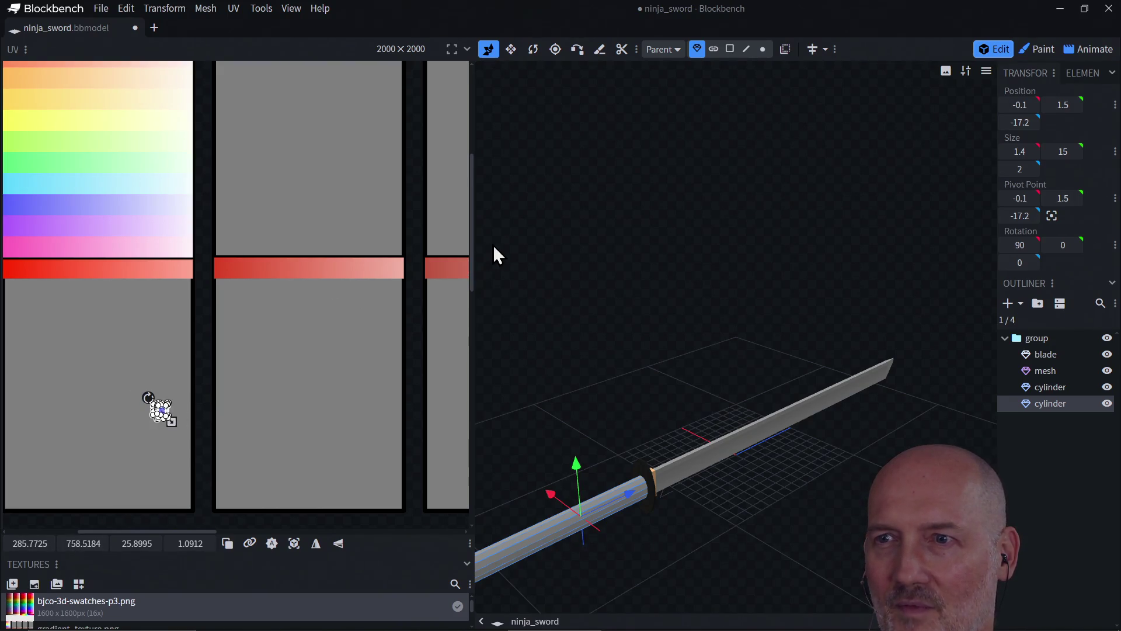
pyautogui.moveTo(473, 243); pyautogui.dragTo(483, 345)
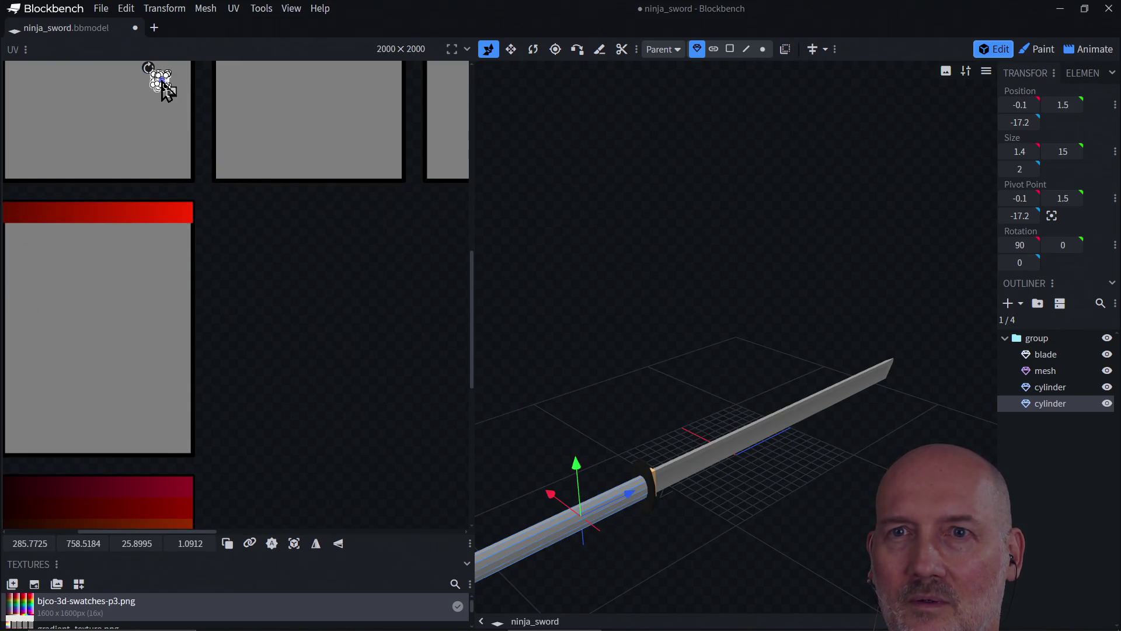
pyautogui.moveTo(165, 89)
pyautogui.mouseDown()
pyautogui.moveTo(66, 461)
pyautogui.moveTo(17, 494)
pyautogui.mouseUp()
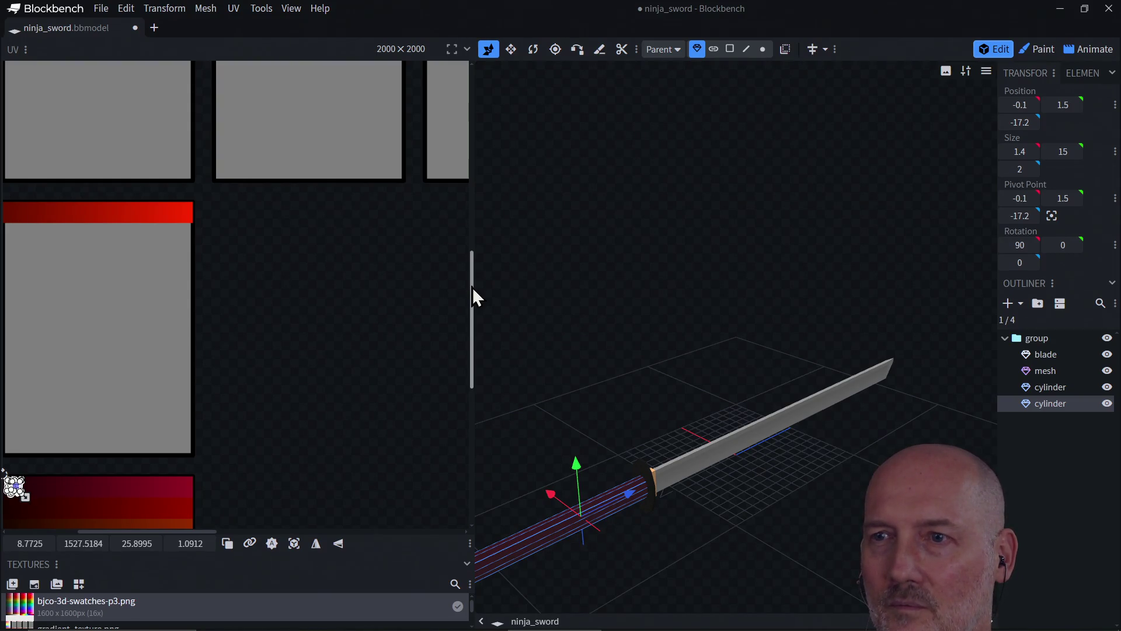
pyautogui.moveTo(472, 292); pyautogui.dragTo(472, 374)
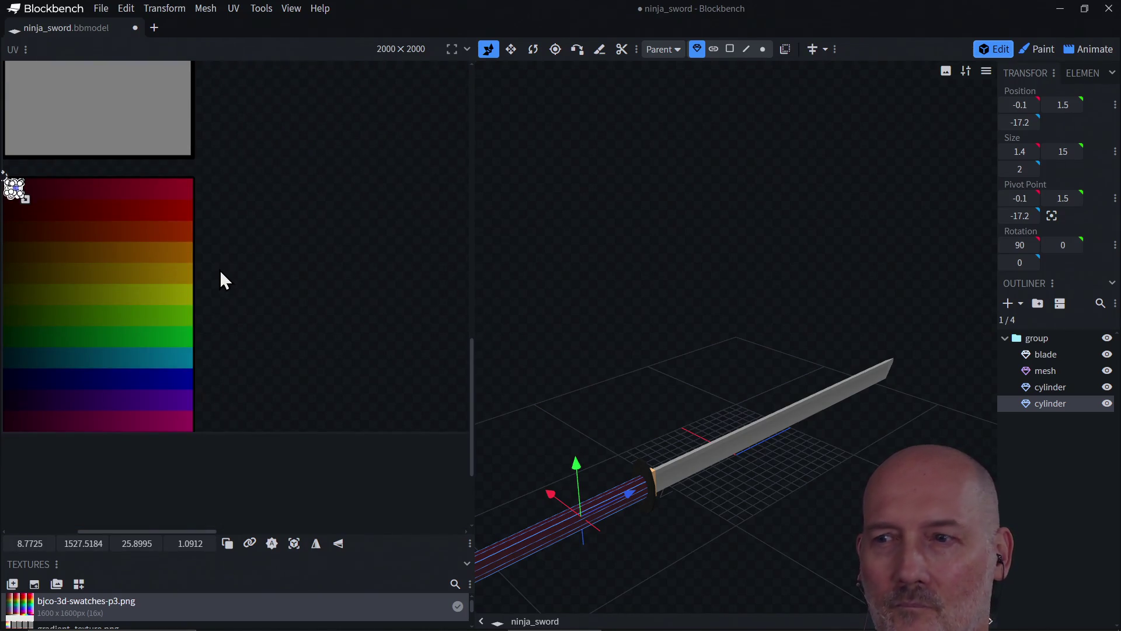
pyautogui.scroll(-2, 603, 384)
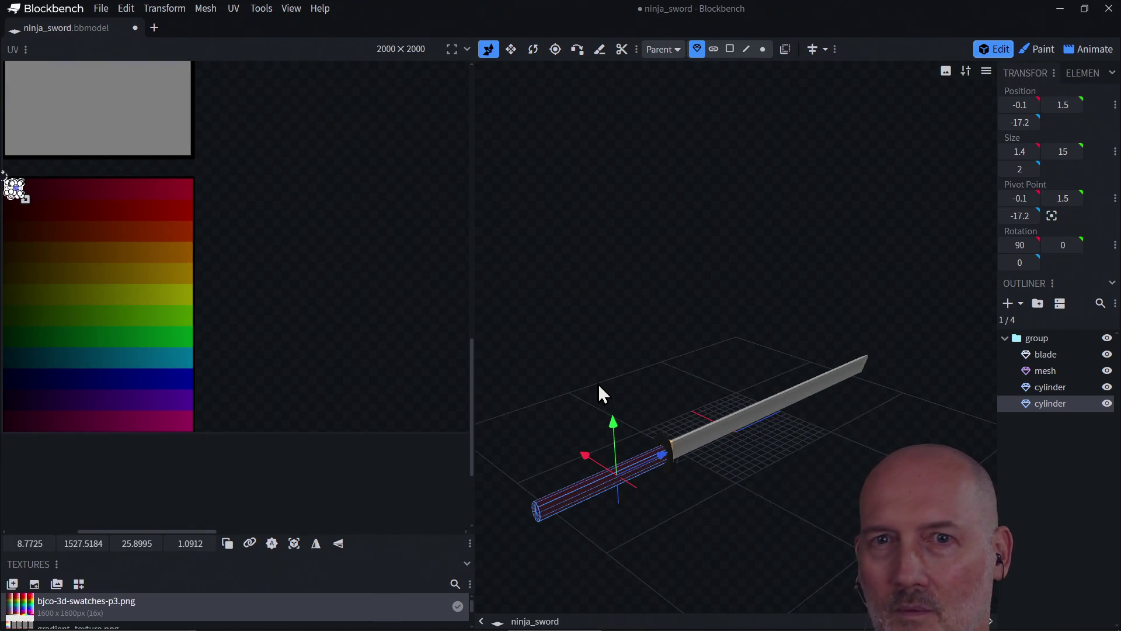
pyautogui.click(15, 188)
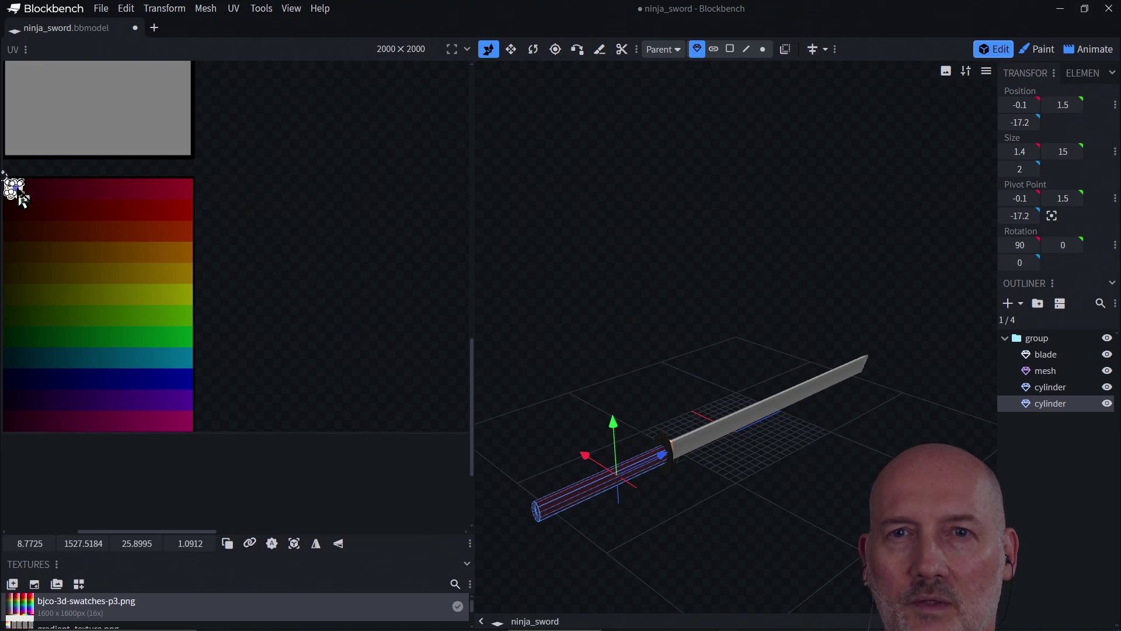
pyautogui.moveTo(21, 202); pyautogui.dragTo(6, 200)
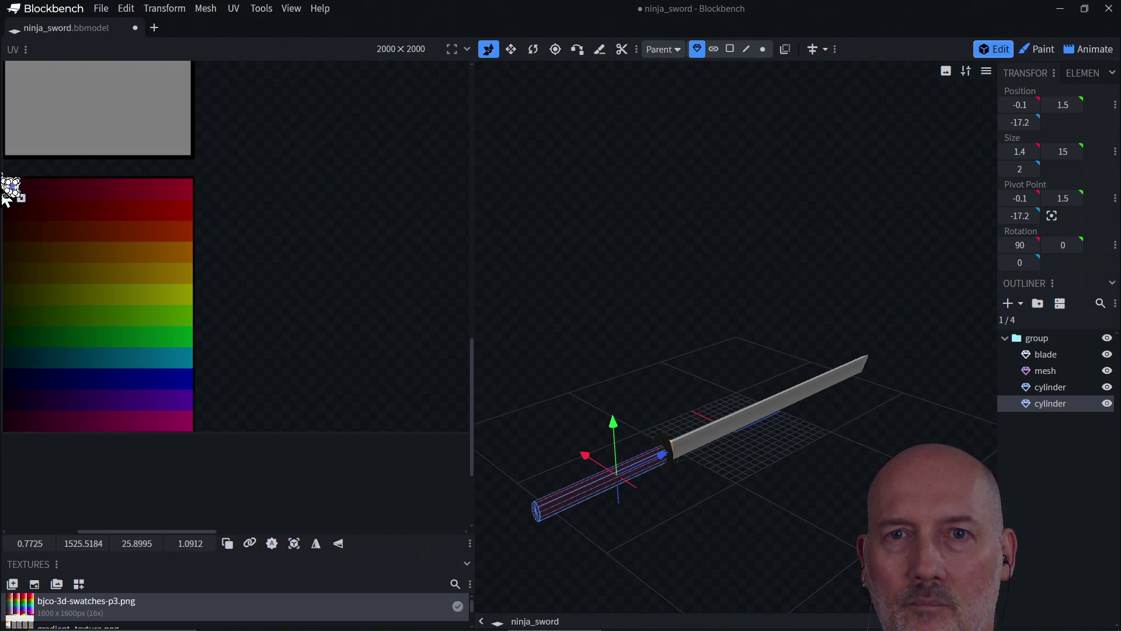
pyautogui.click(325, 257)
# - Orbit around the hilt to inspect the dark red handle, then select the guard
pyautogui.scroll(-2, 624, 318)
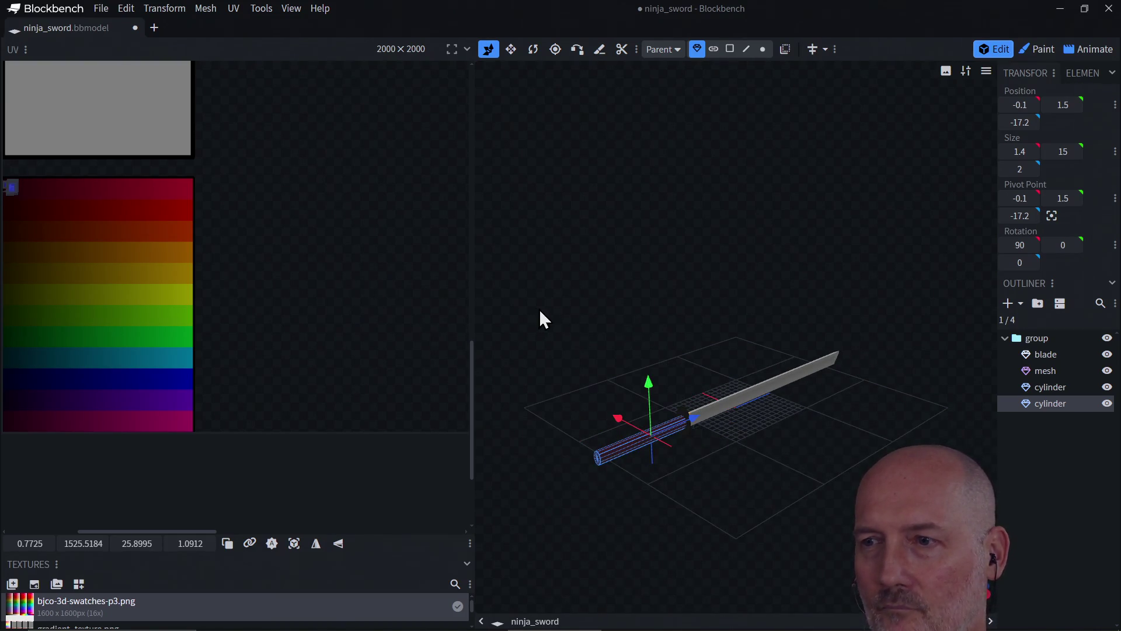
pyautogui.moveTo(712, 337)
pyautogui.mouseDown()
pyautogui.moveTo(594, 310)
pyautogui.moveTo(646, 285)
pyautogui.moveTo(704, 296)
pyautogui.moveTo(741, 286)
pyautogui.moveTo(759, 263)
pyautogui.moveTo(666, 336)
pyautogui.moveTo(570, 320)
pyautogui.moveTo(618, 333)
pyautogui.moveTo(670, 305)
pyautogui.moveTo(662, 327)
pyautogui.moveTo(532, 344)
pyautogui.moveTo(641, 325)
pyautogui.moveTo(581, 356)
pyautogui.moveTo(523, 348)
pyautogui.moveTo(560, 345)
pyautogui.mouseUp()
pyautogui.scroll(3, 646, 285)
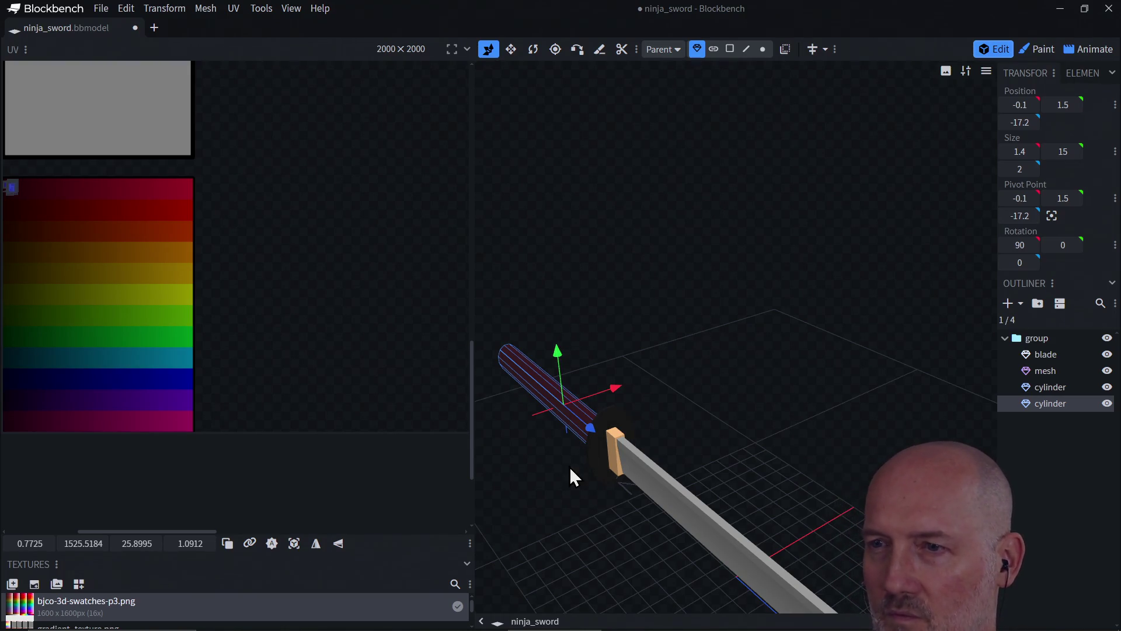
pyautogui.moveTo(696, 397)
pyautogui.mouseDown()
pyautogui.moveTo(770, 321)
pyautogui.moveTo(712, 418)
pyautogui.moveTo(742, 399)
pyautogui.moveTo(694, 420)
pyautogui.mouseUp()
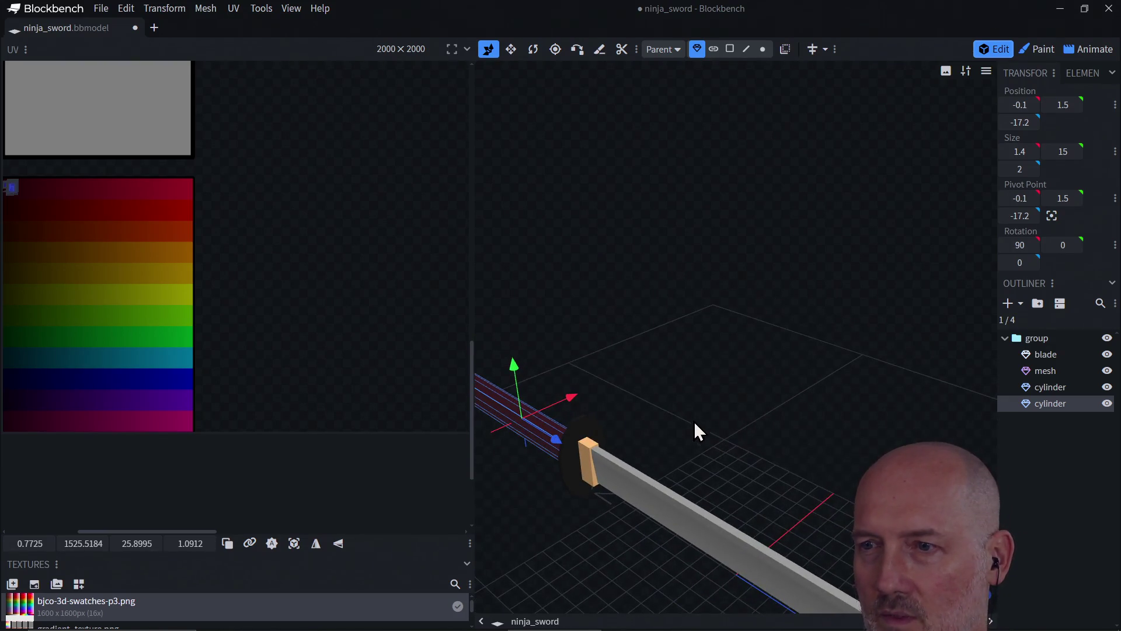
pyautogui.click(597, 475)
# - In Paint mode, assign gradient_texture.png to the sword's guard mesh, turning it from tan to grey
pyautogui.scroll(-3, 316, 271)
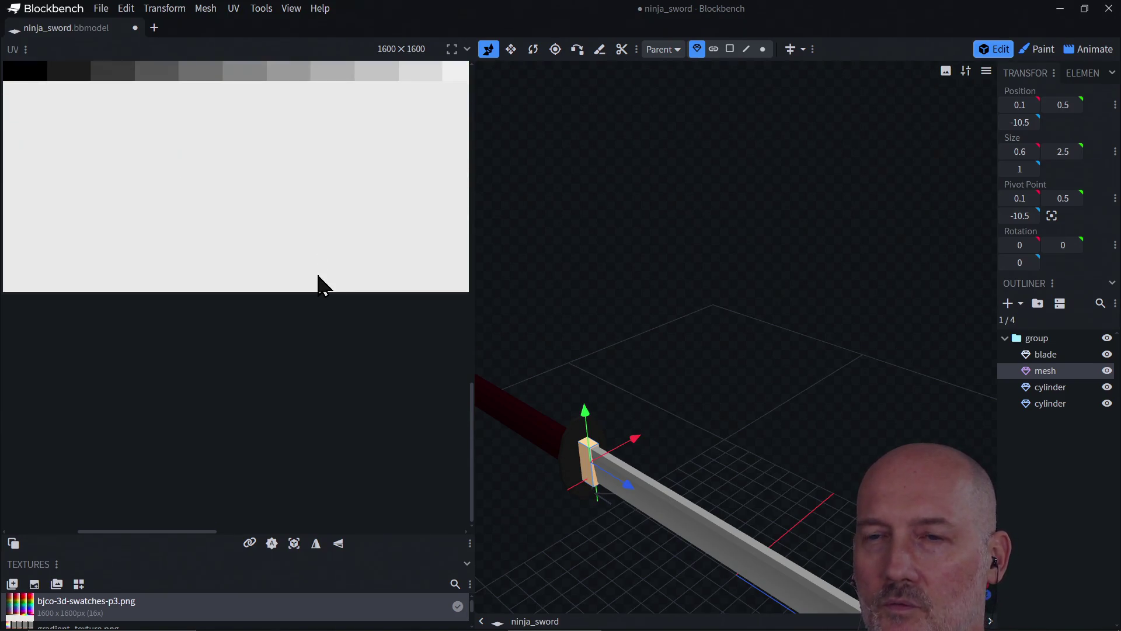
pyautogui.scroll(6, 318, 276)
pyautogui.scroll(-2, 318, 275)
pyautogui.scroll(-3, 318, 276)
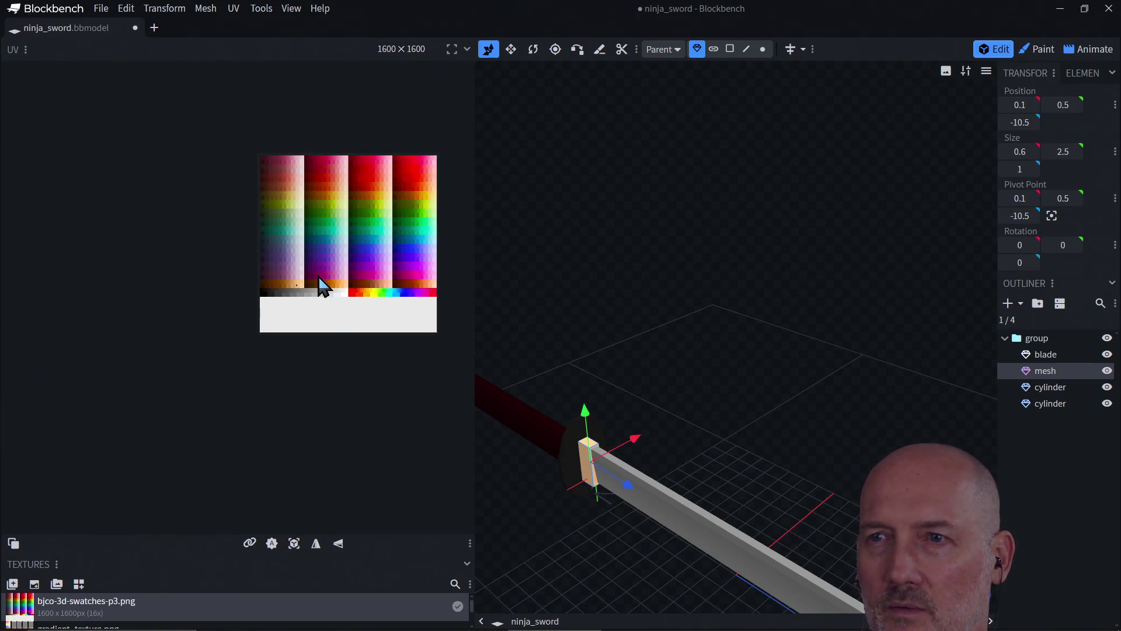
pyautogui.scroll(2, 319, 278)
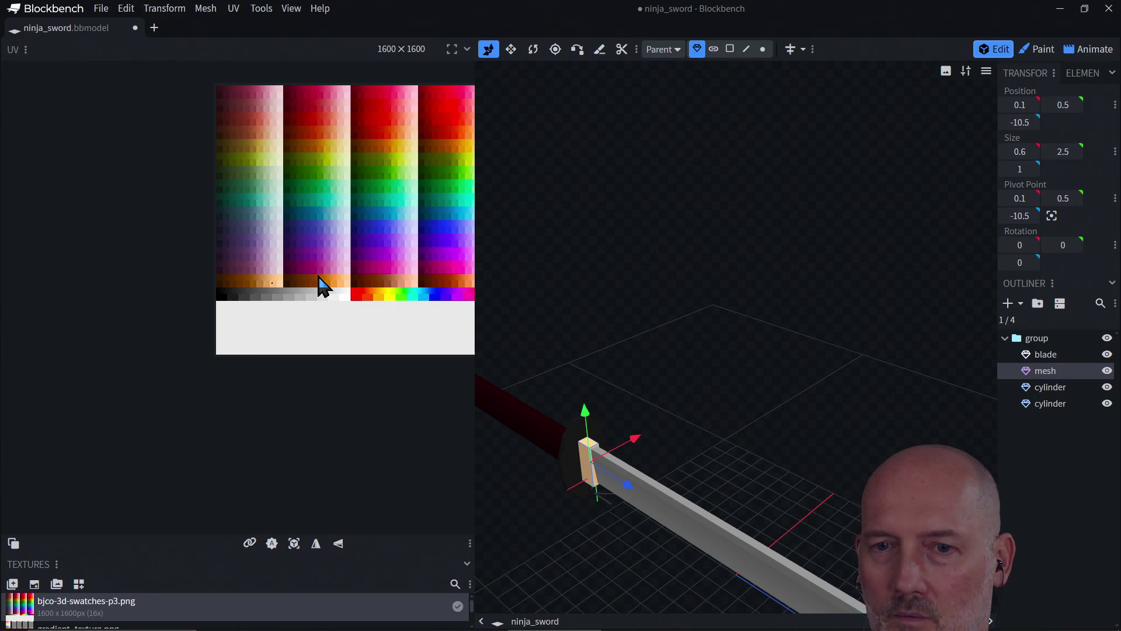
pyautogui.click(1038, 49)
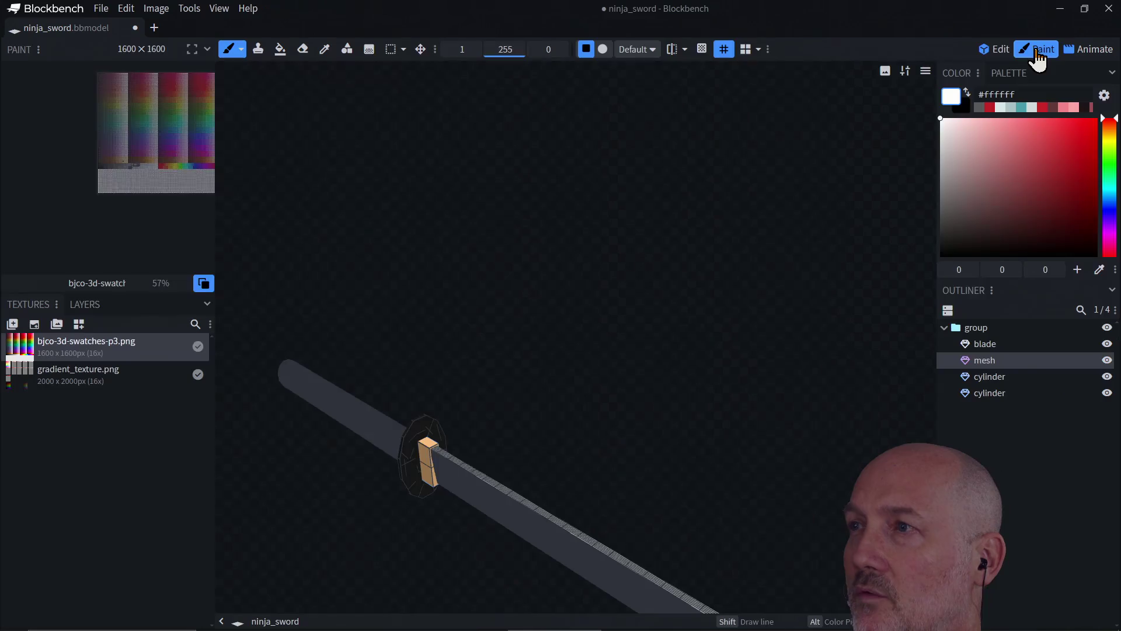
pyautogui.rightClick(426, 456)
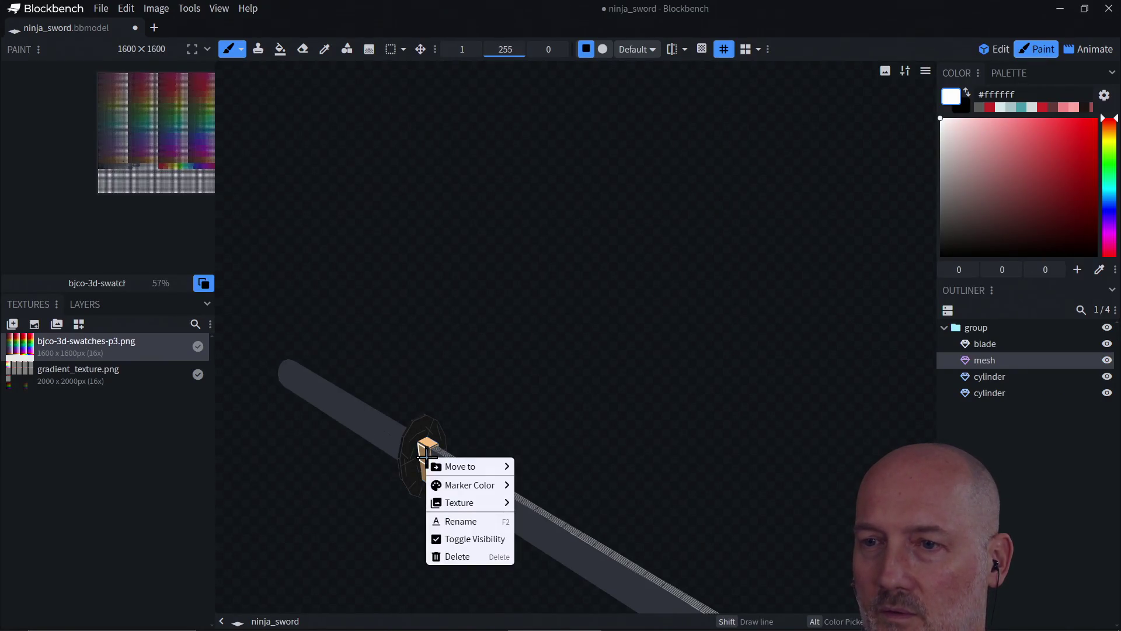
pyautogui.click(475, 413)
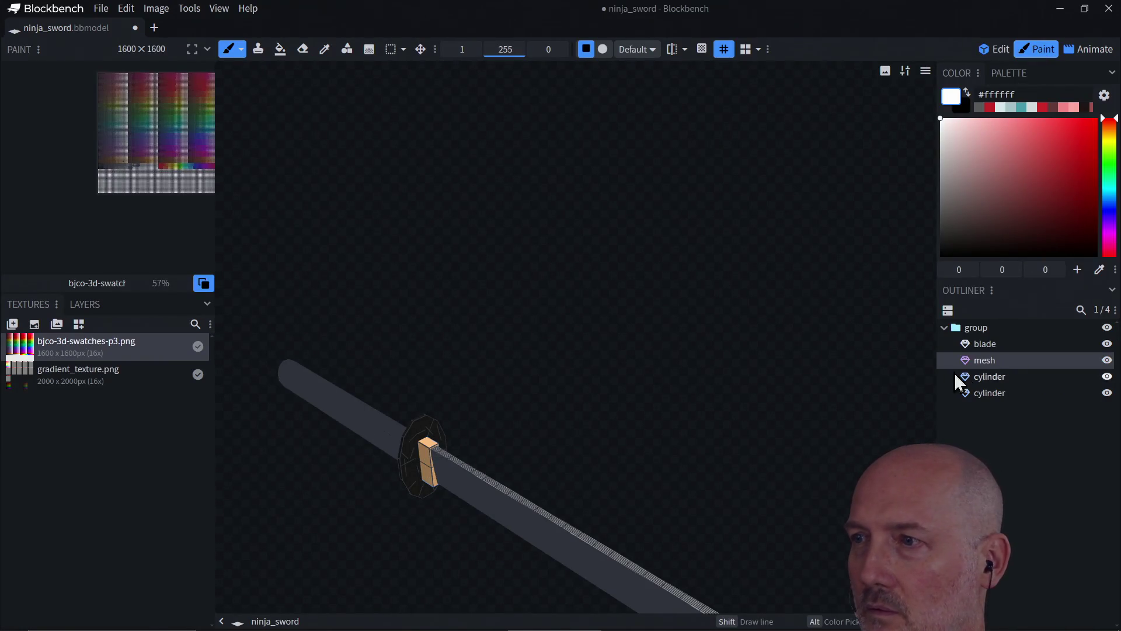
pyautogui.click(987, 349)
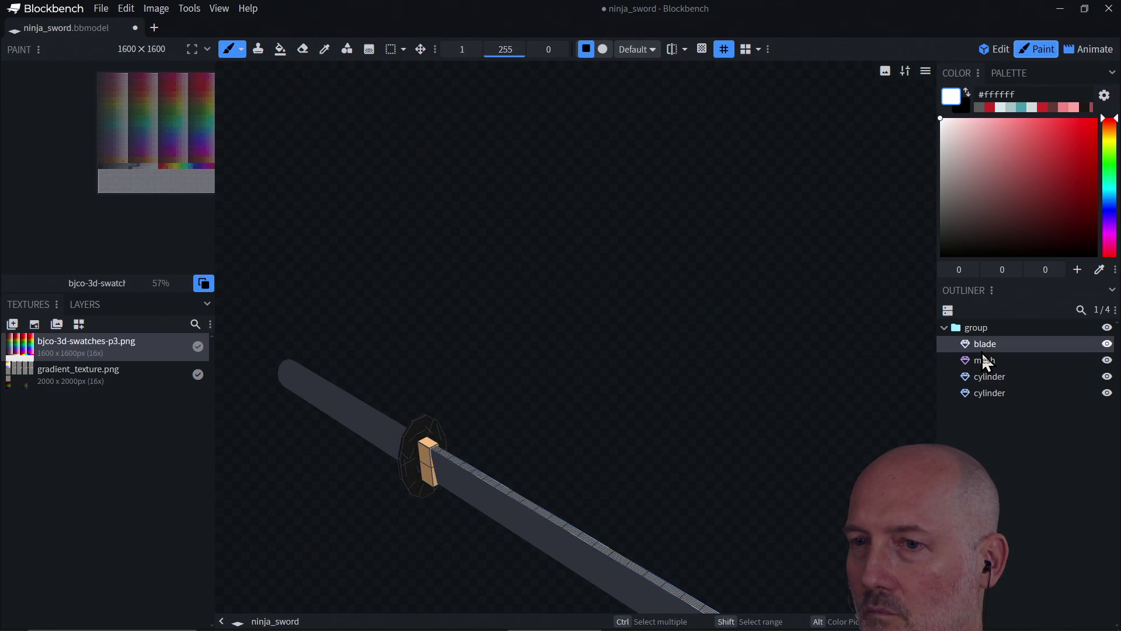
pyautogui.click(986, 362)
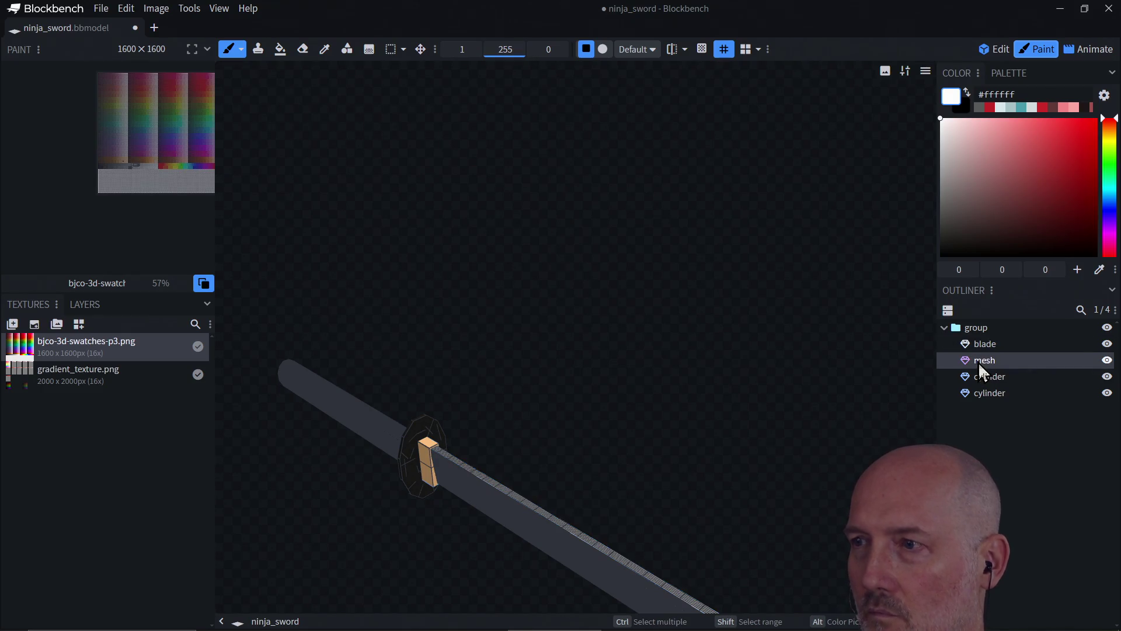
pyautogui.rightClick(979, 364)
pyautogui.moveTo(1001, 407)
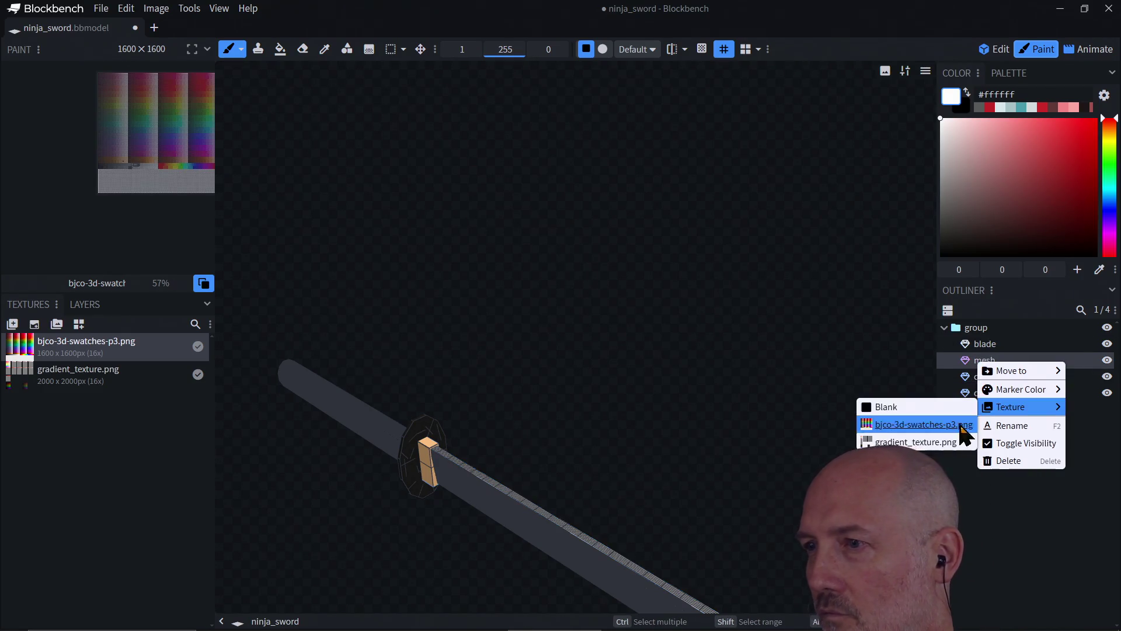
pyautogui.click(945, 442)
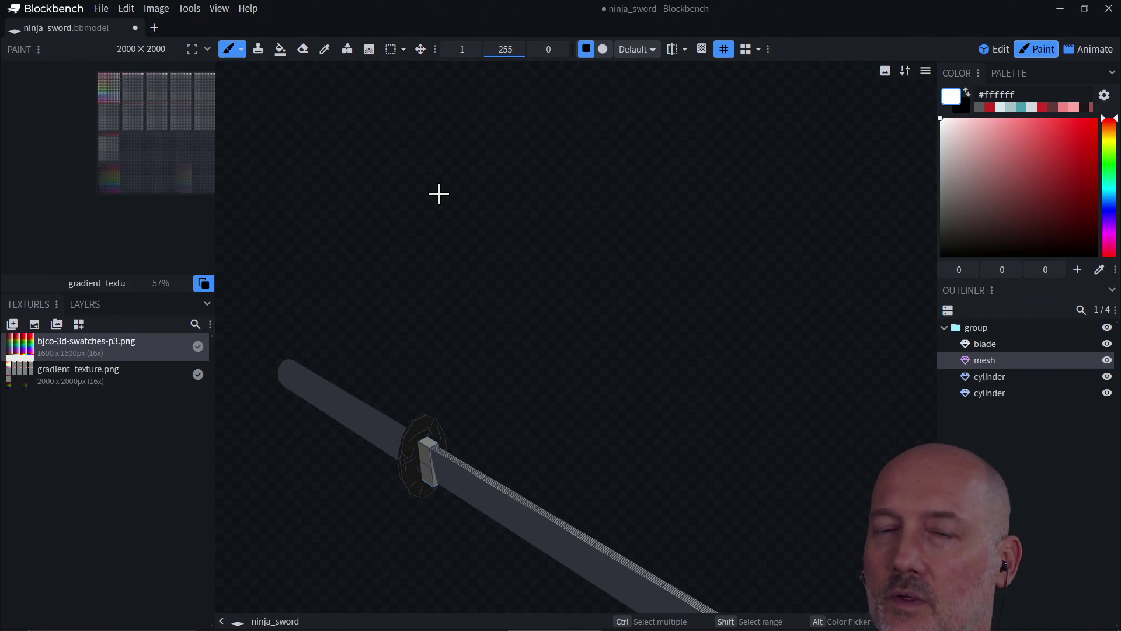
# - Select the guard mesh's tiny UV face and zoom the UV editor in three times
pyautogui.click(991, 49)
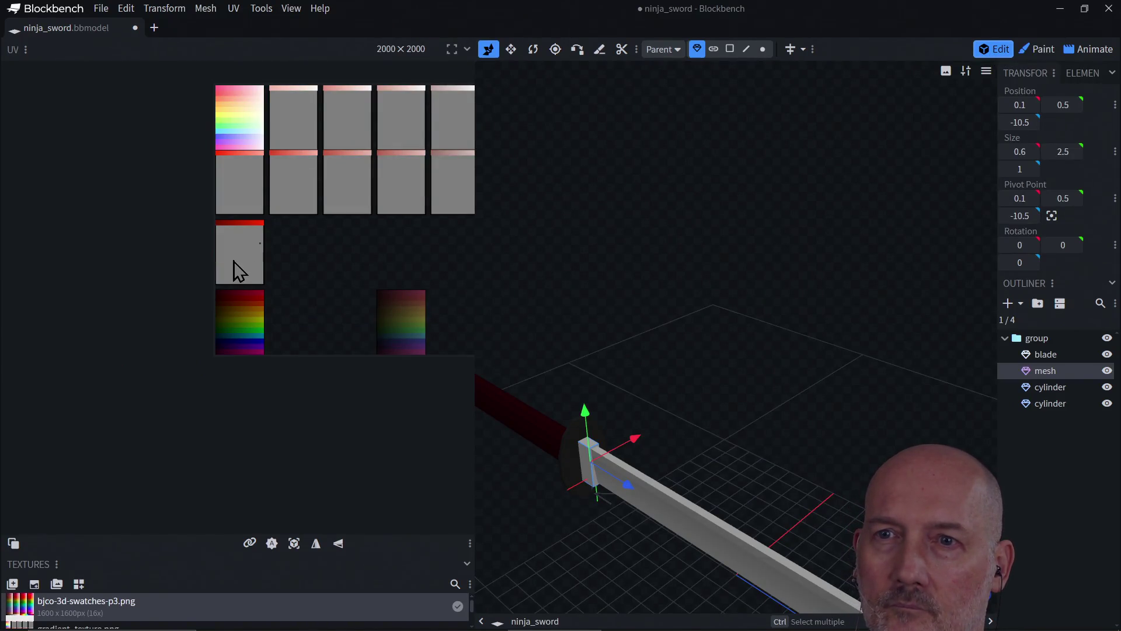
pyautogui.moveTo(243, 229); pyautogui.dragTo(281, 264)
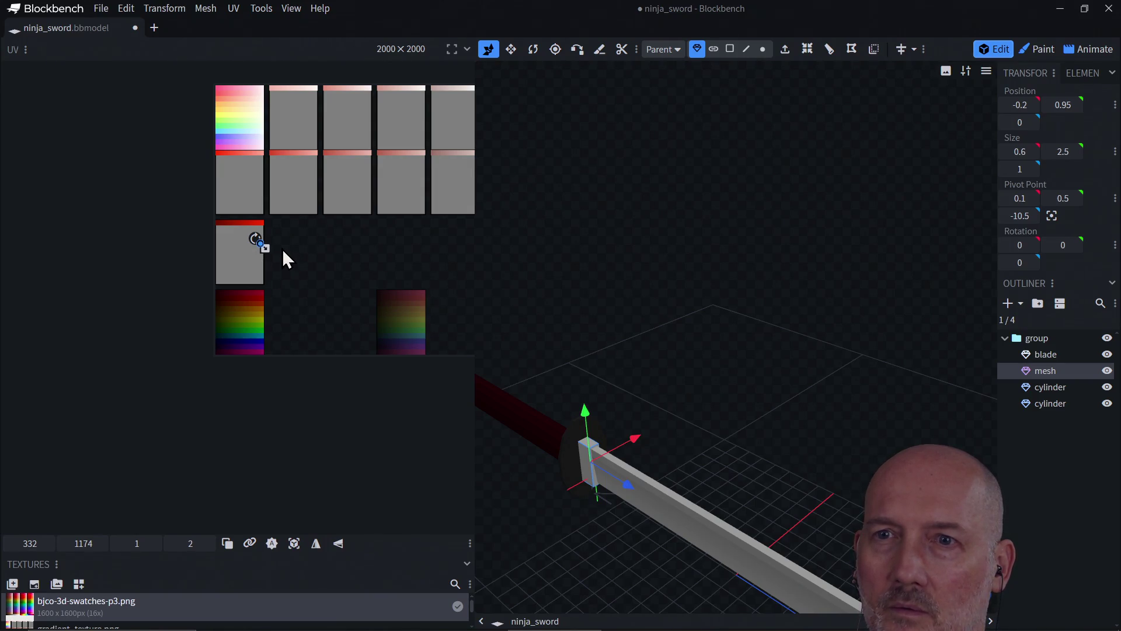
pyautogui.rightClick(281, 259)
pyautogui.moveTo(304, 272)
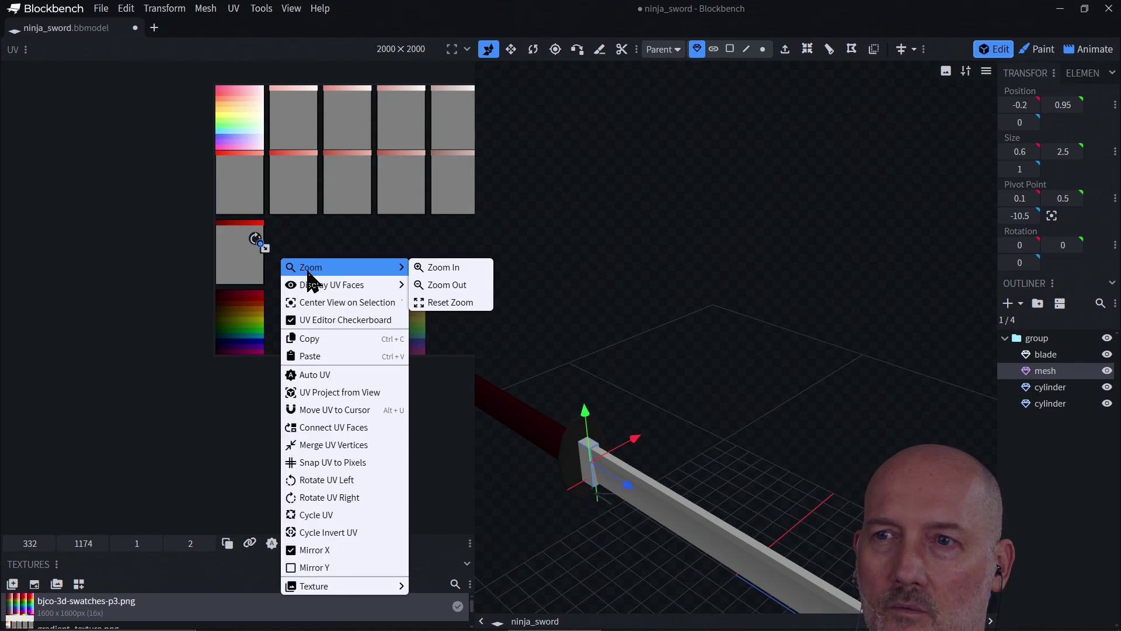
pyautogui.click(429, 270)
pyautogui.rightClick(254, 273)
pyautogui.click(409, 284)
pyautogui.rightClick(246, 312)
pyautogui.moveTo(250, 307)
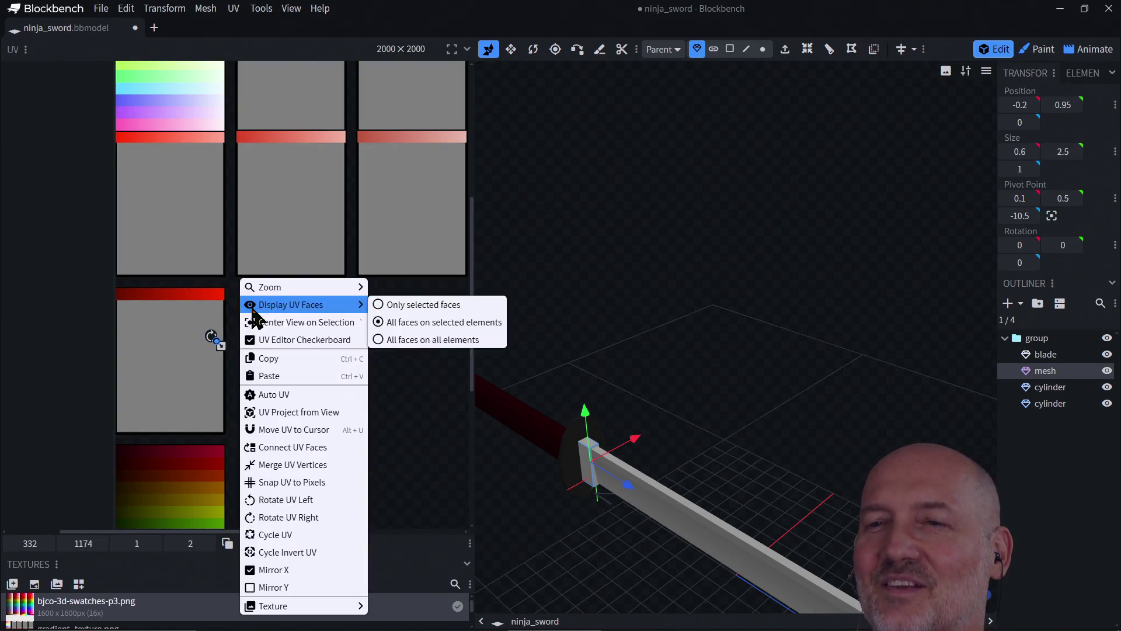
pyautogui.moveTo(333, 288)
pyautogui.click(390, 286)
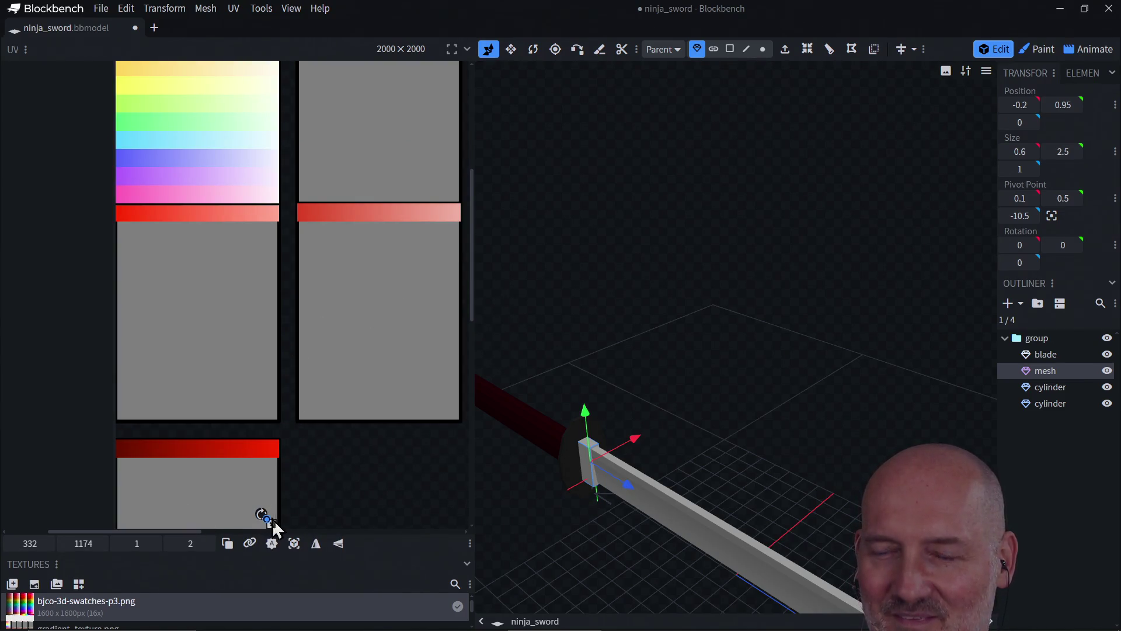
# - Move the UV onto the pastel rainbow swatch at 101, 139, tinting the guard pale peach
pyautogui.moveTo(473, 300); pyautogui.dragTo(473, 370)
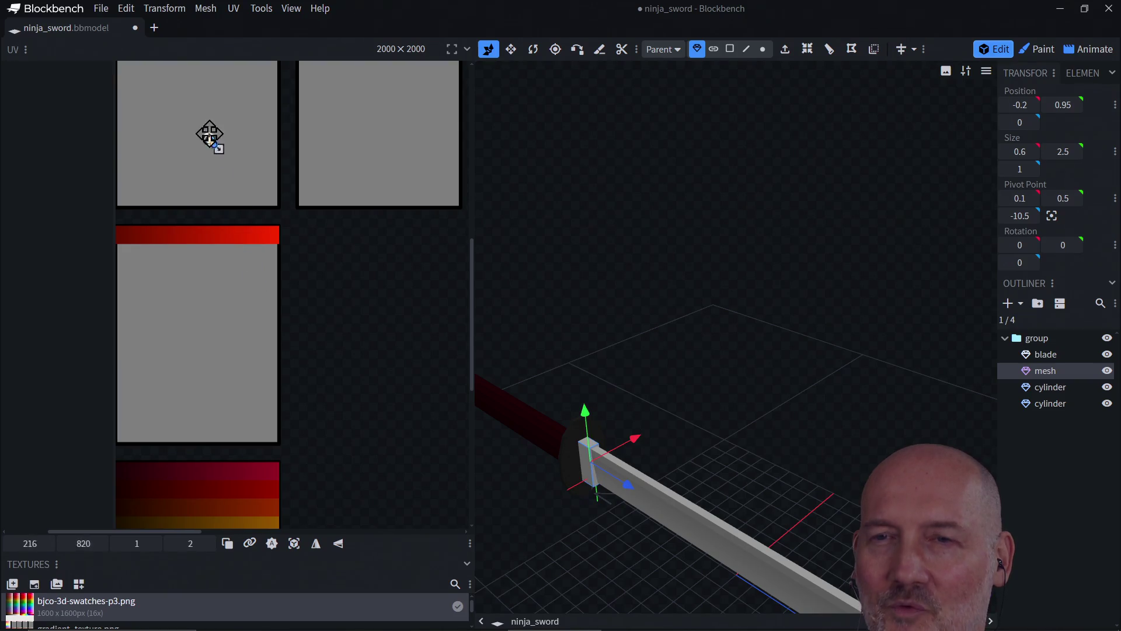
pyautogui.moveTo(473, 303); pyautogui.dragTo(460, 195)
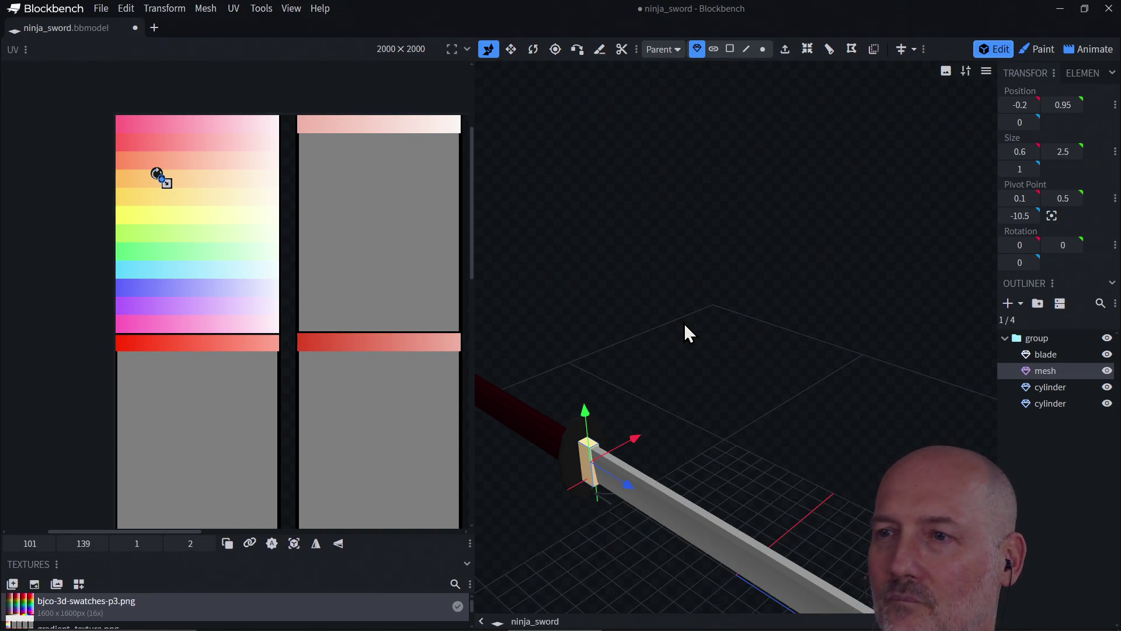
pyautogui.scroll(-2, 685, 323)
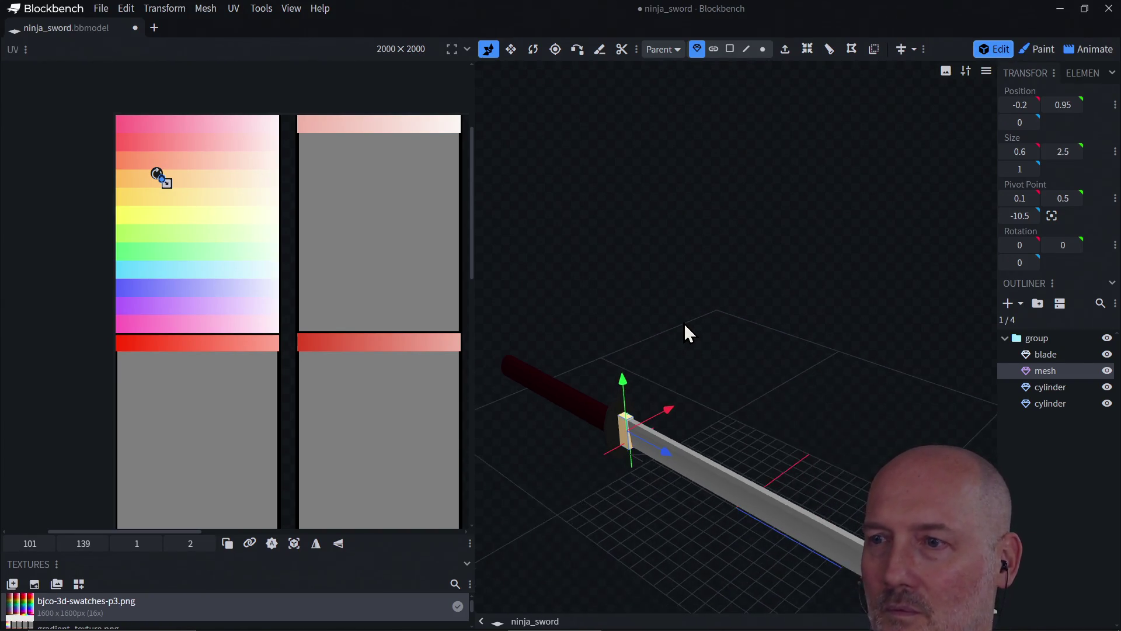
pyautogui.scroll(-2, 685, 326)
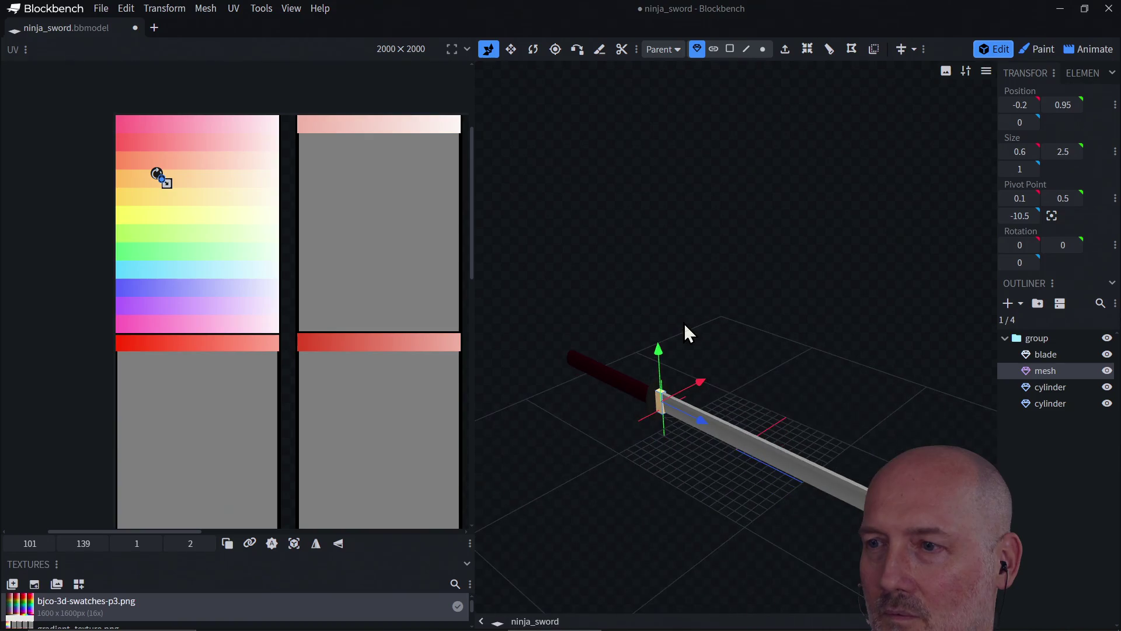
pyautogui.moveTo(699, 496)
pyautogui.mouseDown()
pyautogui.moveTo(812, 488)
pyautogui.moveTo(823, 511)
pyautogui.moveTo(805, 501)
pyautogui.moveTo(776, 524)
pyautogui.mouseUp()
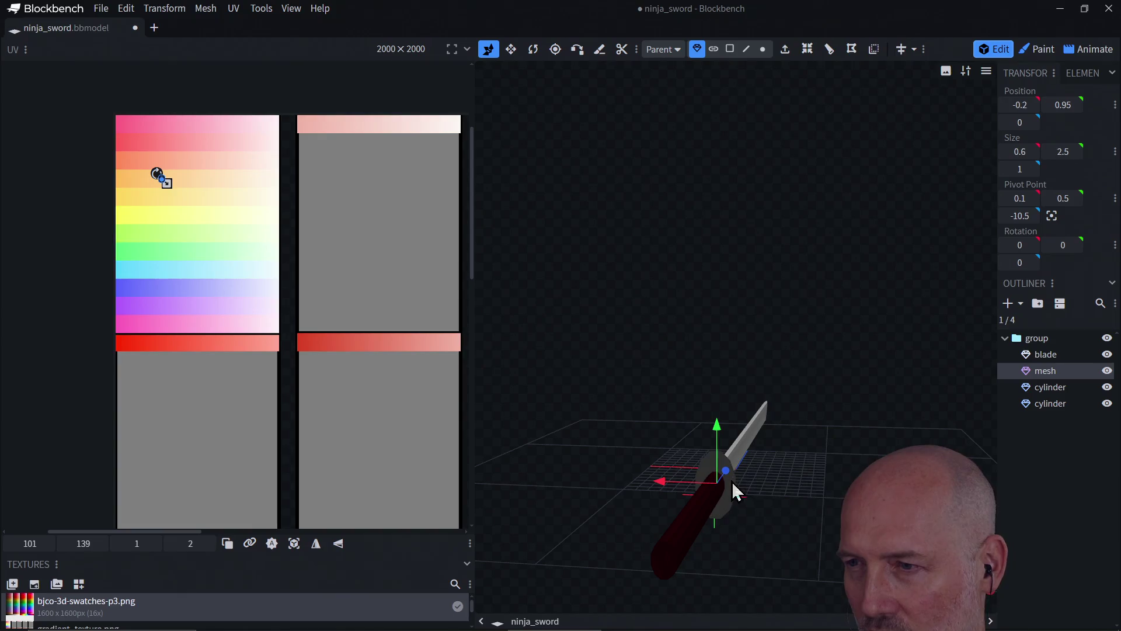
# - Select the guard cylinder and orbit around it to inspect the gradient-textured hilt
pyautogui.click(734, 490)
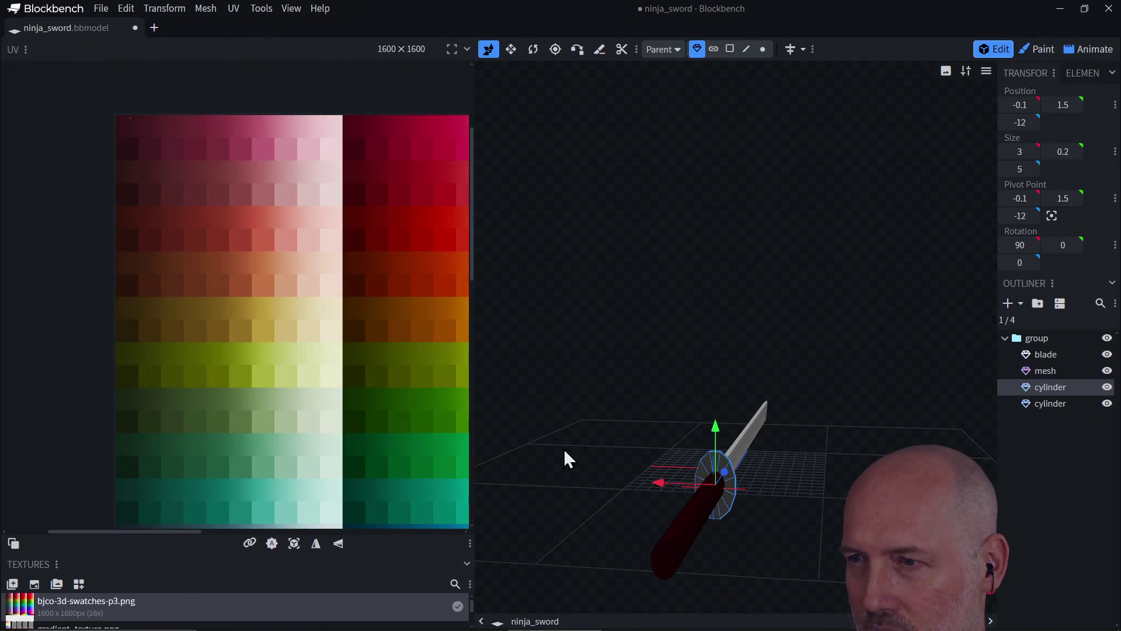
pyautogui.moveTo(664, 413)
pyautogui.mouseDown()
pyautogui.moveTo(518, 447)
pyautogui.moveTo(712, 506)
pyautogui.moveTo(641, 485)
pyautogui.mouseUp()
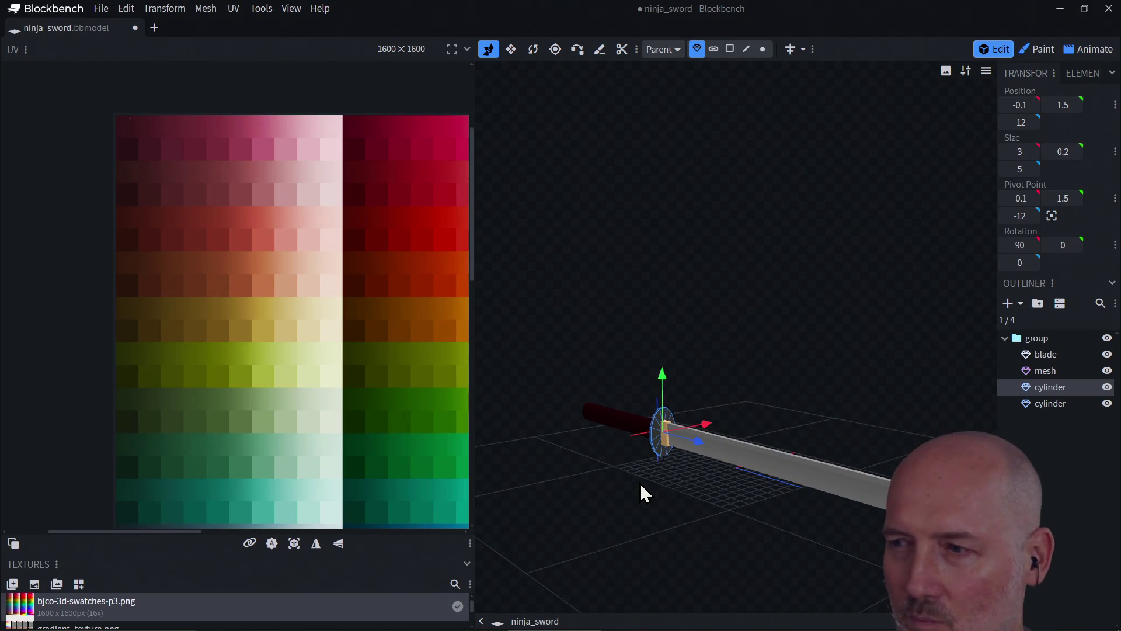
pyautogui.moveTo(703, 546)
pyautogui.mouseDown()
pyautogui.moveTo(852, 547)
pyautogui.moveTo(773, 545)
pyautogui.moveTo(821, 518)
pyautogui.moveTo(831, 573)
pyautogui.moveTo(746, 506)
pyautogui.moveTo(849, 470)
pyautogui.moveTo(759, 501)
pyautogui.moveTo(693, 481)
pyautogui.moveTo(718, 459)
pyautogui.moveTo(765, 503)
pyautogui.moveTo(732, 482)
pyautogui.moveTo(687, 479)
pyautogui.moveTo(781, 462)
pyautogui.moveTo(850, 482)
pyautogui.moveTo(675, 496)
pyautogui.moveTo(489, 456)
pyautogui.moveTo(533, 489)
pyautogui.mouseUp()
pyautogui.moveTo(686, 533)
pyautogui.mouseDown()
pyautogui.moveTo(842, 544)
pyautogui.moveTo(818, 553)
pyautogui.mouseUp()
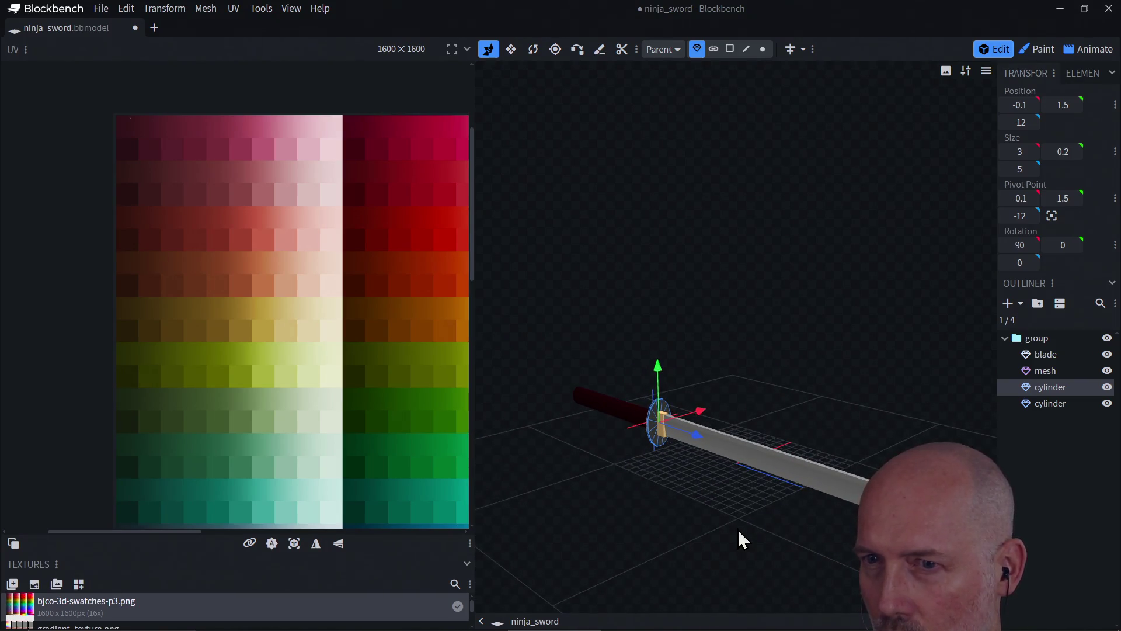
pyautogui.moveTo(738, 528); pyautogui.dragTo(946, 522)
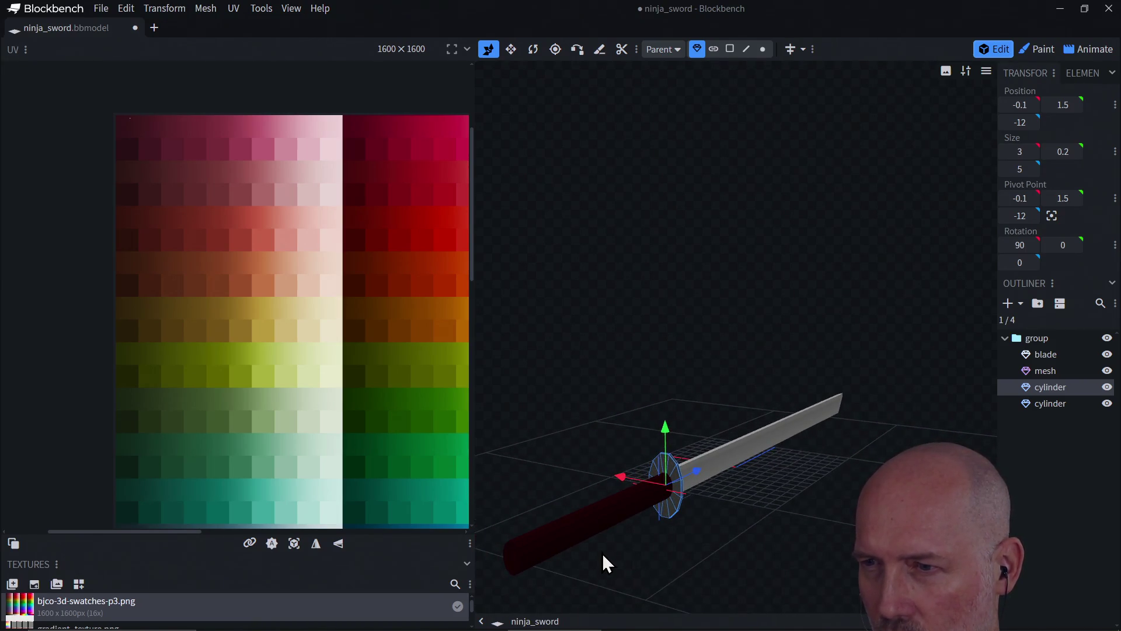
pyautogui.scroll(3, 601, 553)
pyautogui.moveTo(643, 404)
pyautogui.mouseDown()
pyautogui.moveTo(716, 388)
pyautogui.moveTo(608, 383)
pyautogui.moveTo(710, 352)
pyautogui.moveTo(710, 368)
pyautogui.moveTo(752, 360)
pyautogui.moveTo(752, 330)
pyautogui.moveTo(707, 348)
pyautogui.moveTo(642, 404)
pyautogui.moveTo(666, 345)
pyautogui.moveTo(663, 396)
pyautogui.mouseUp()
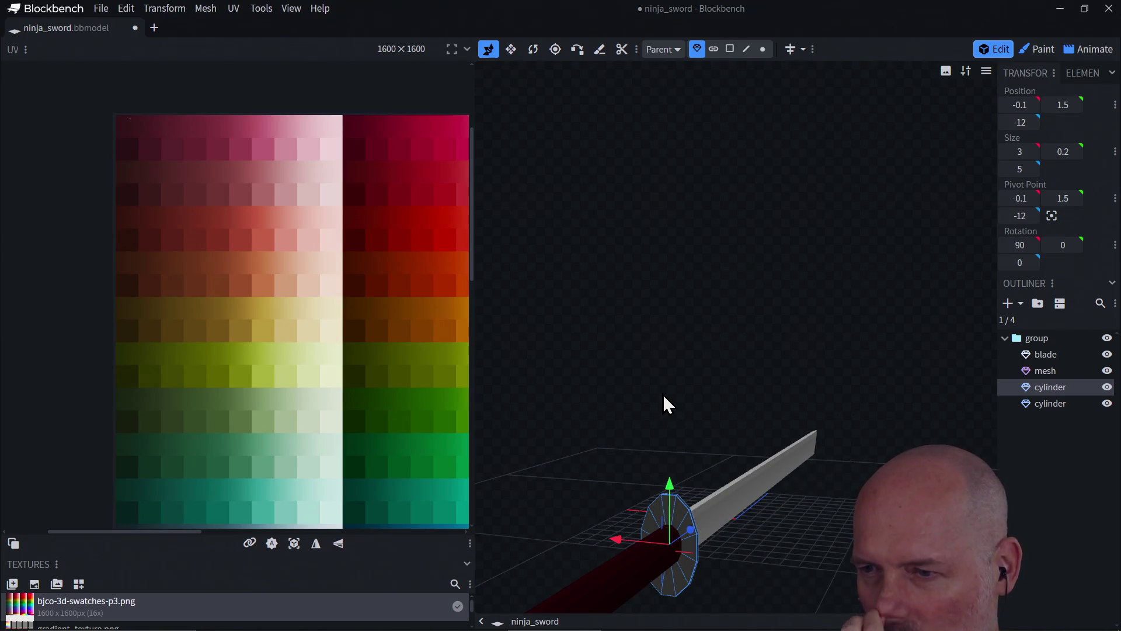
# - Close Blockbench with Save All so the ninja_sword model is saved, then bring the browser forward
pyautogui.click(1110, 9)
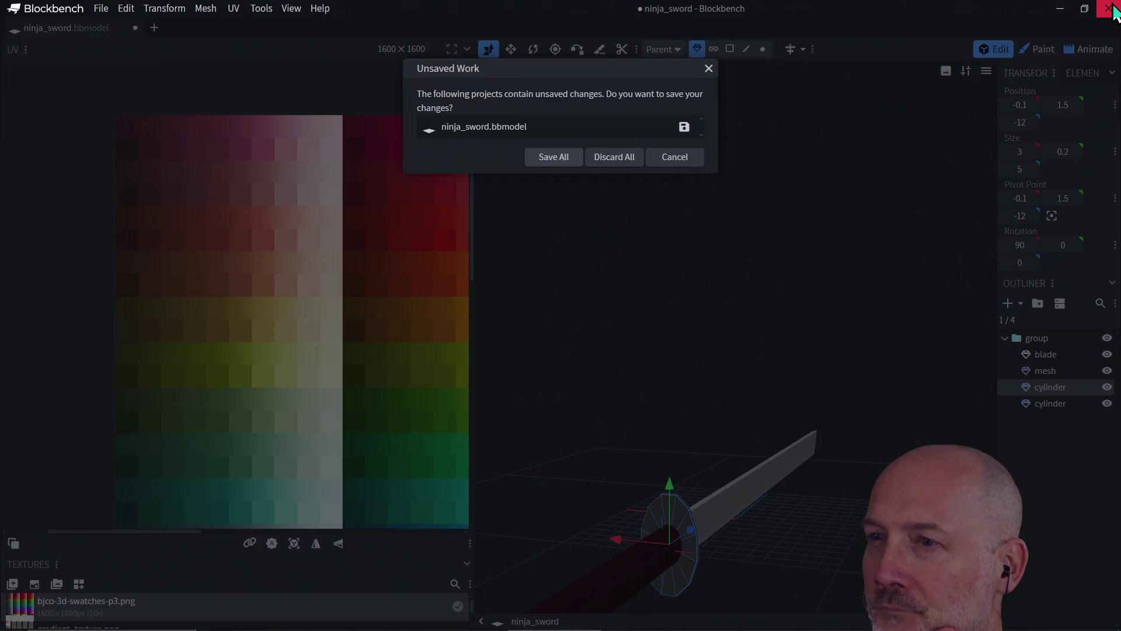
pyautogui.click(552, 165)
pyautogui.click(619, 227)
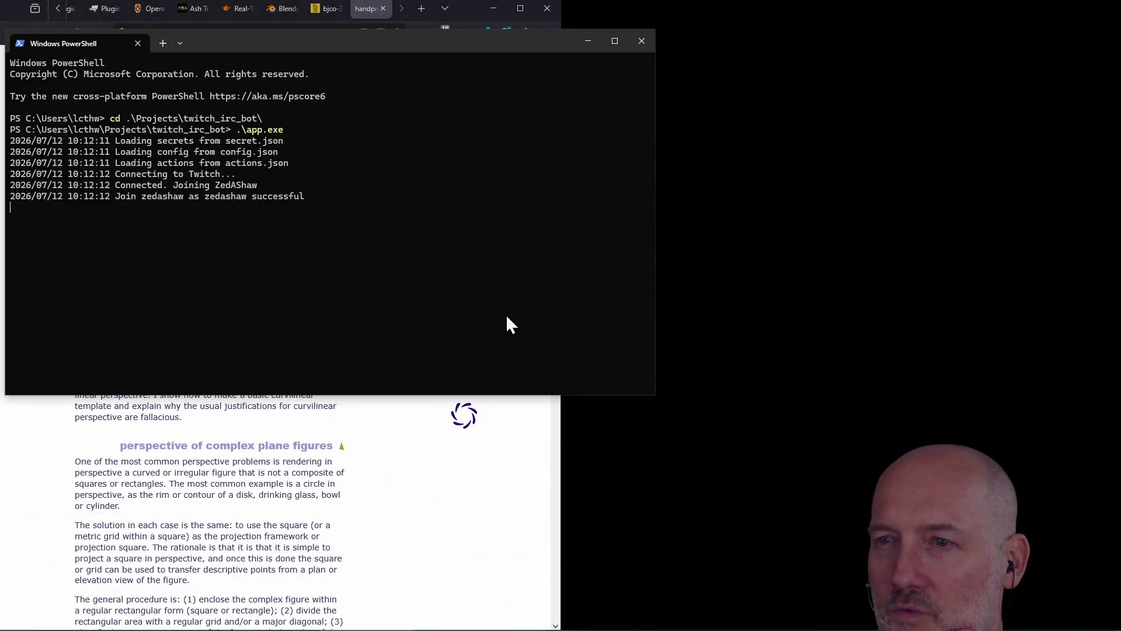
pyautogui.click(390, 494)
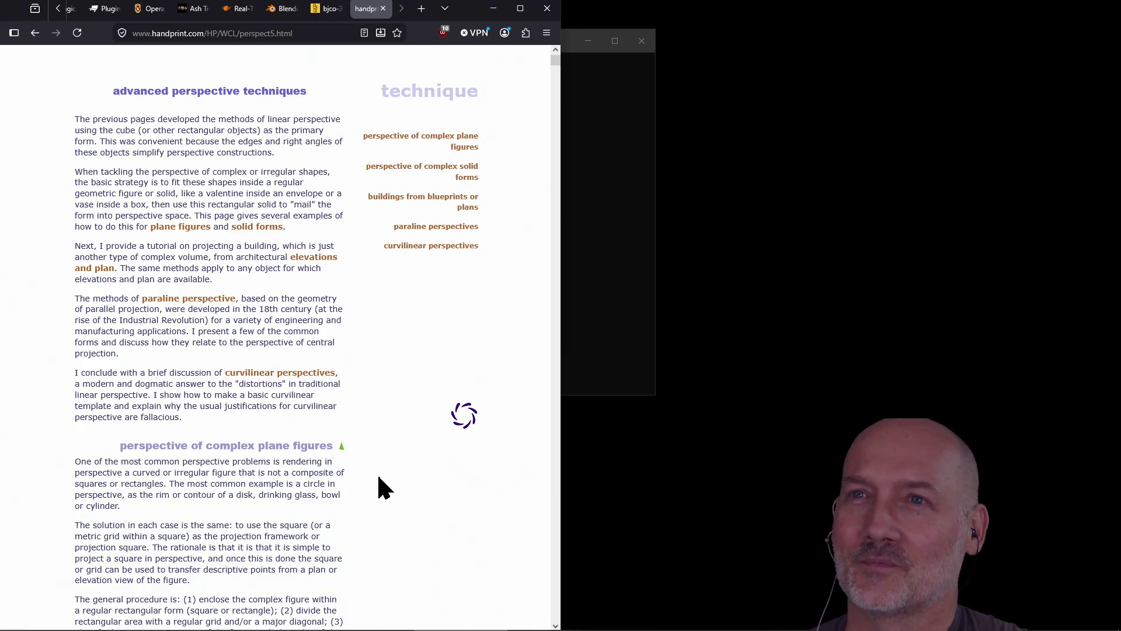
pyautogui.click(593, 216)
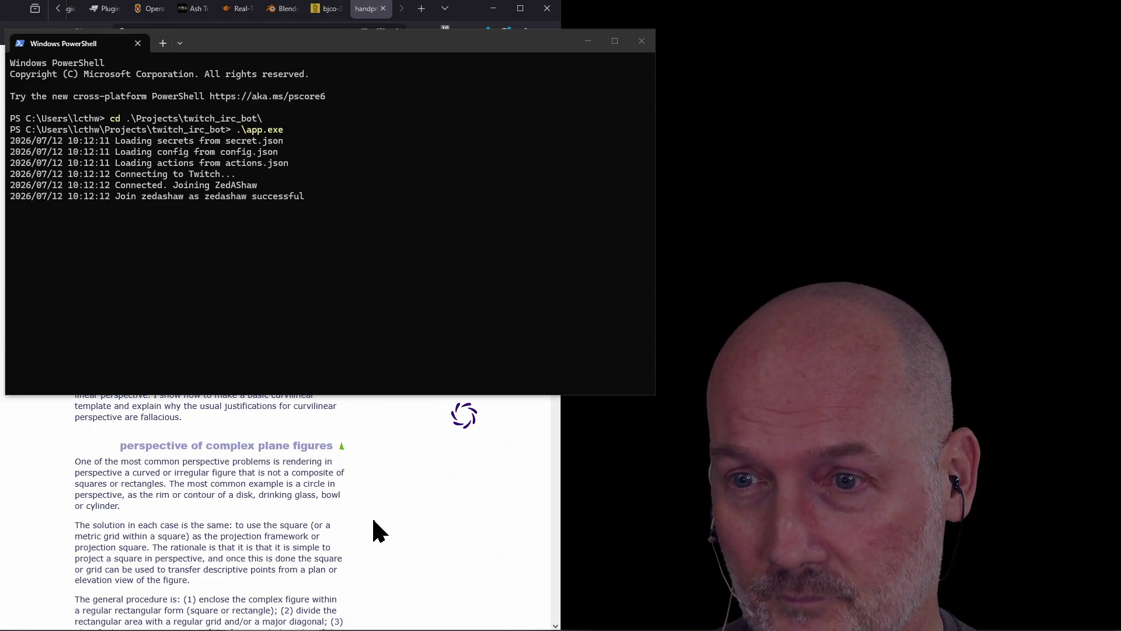
# - Search Google for 'typist' in a new tab and open the typst.app homepage
pyautogui.click(376, 498)
pyautogui.hotkey('ctrl', 't')
pyautogui.write('typ')
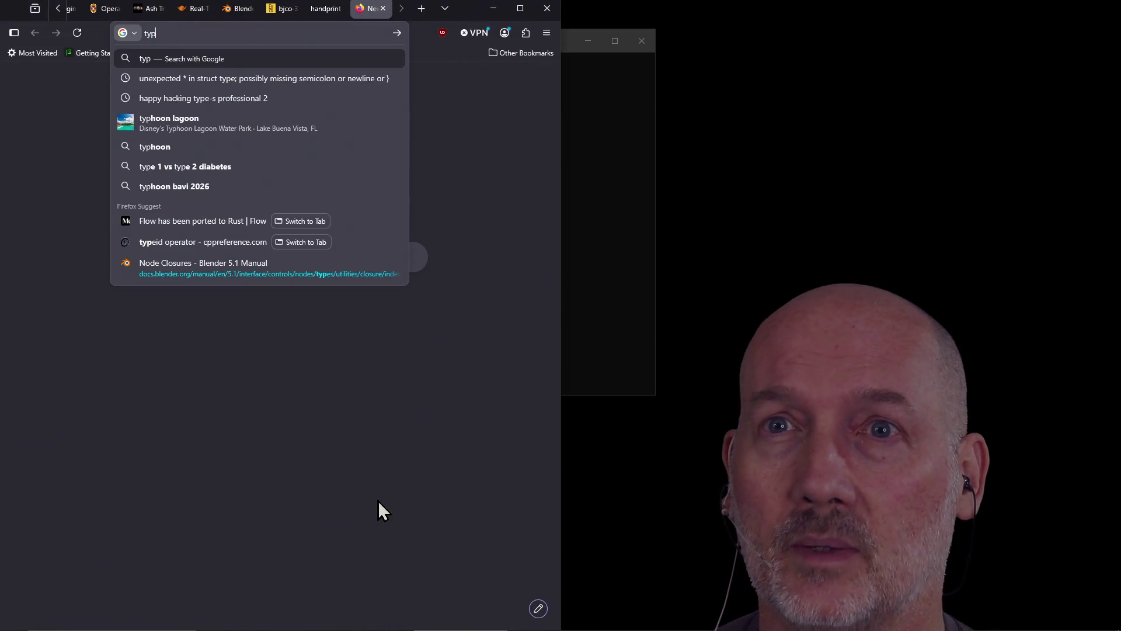
pyautogui.write('ist')
pyautogui.press('Return')
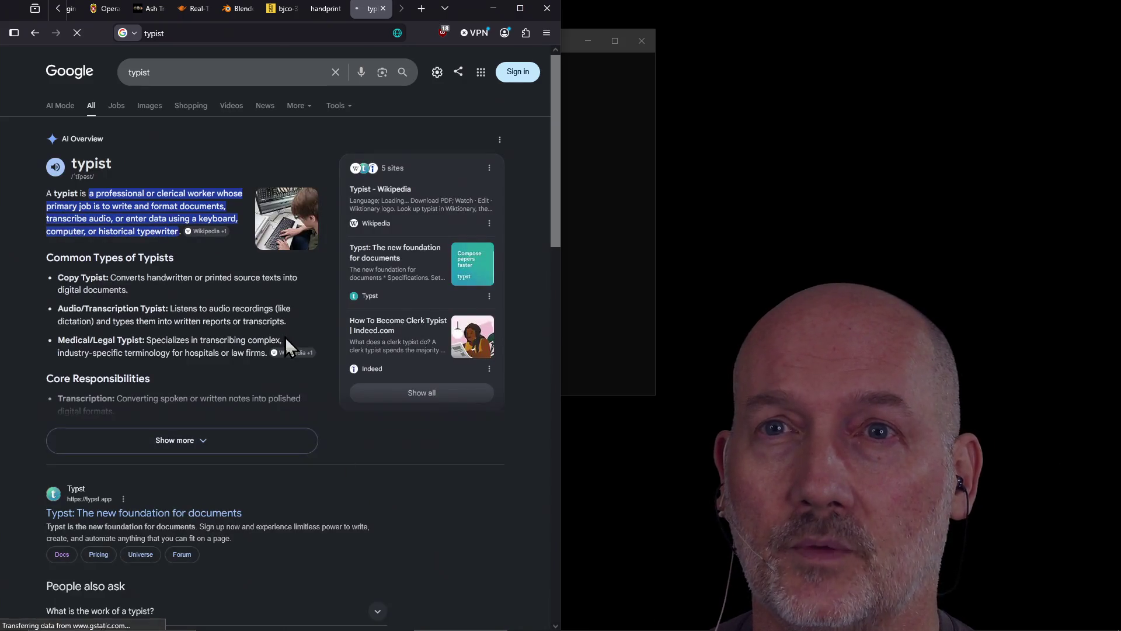
pyautogui.click(189, 72)
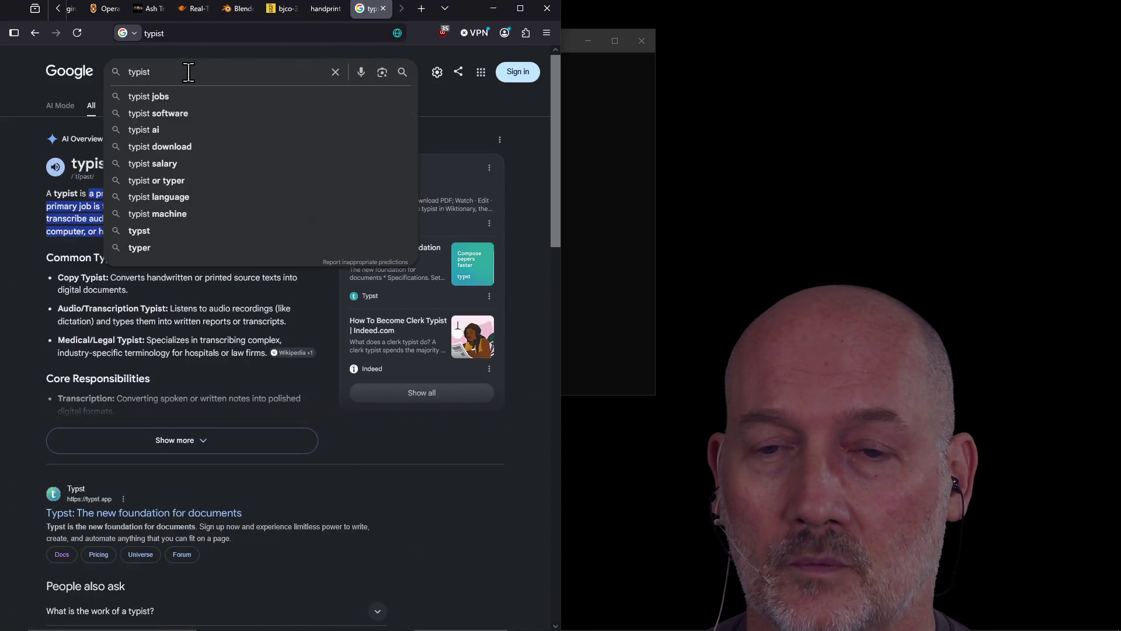
pyautogui.click(179, 521)
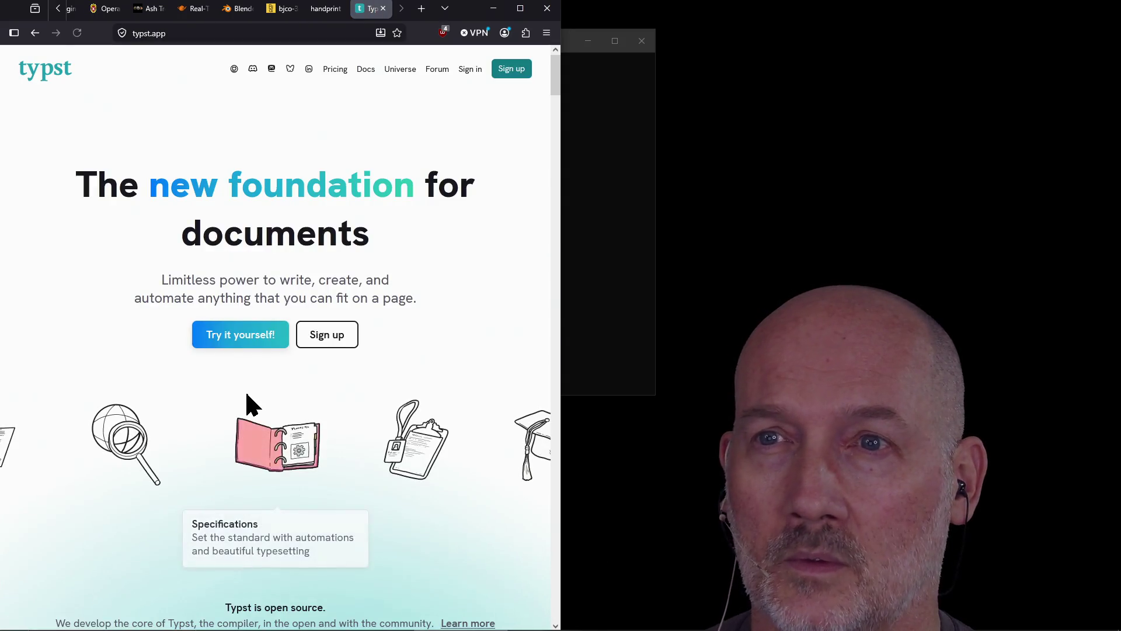
# - Scroll down the Typst homepage to its productivity features section
pyautogui.scroll(-5, 166, 377)
pyautogui.scroll(-15, 166, 376)
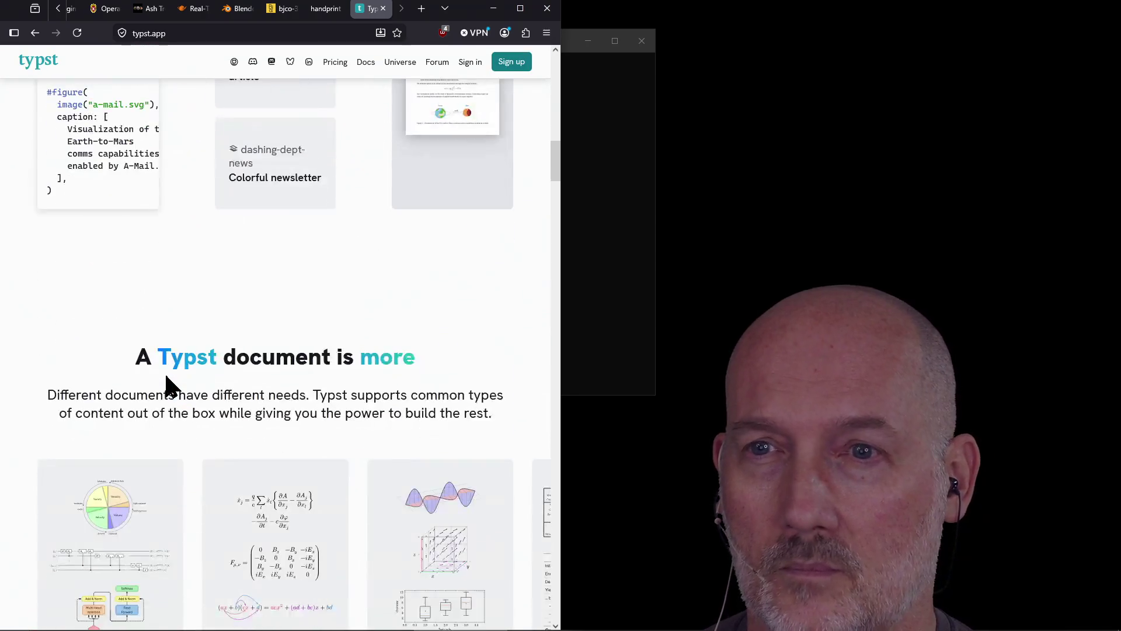
pyautogui.scroll(3, 166, 377)
pyautogui.scroll(-2, 165, 377)
pyautogui.scroll(-5, 166, 386)
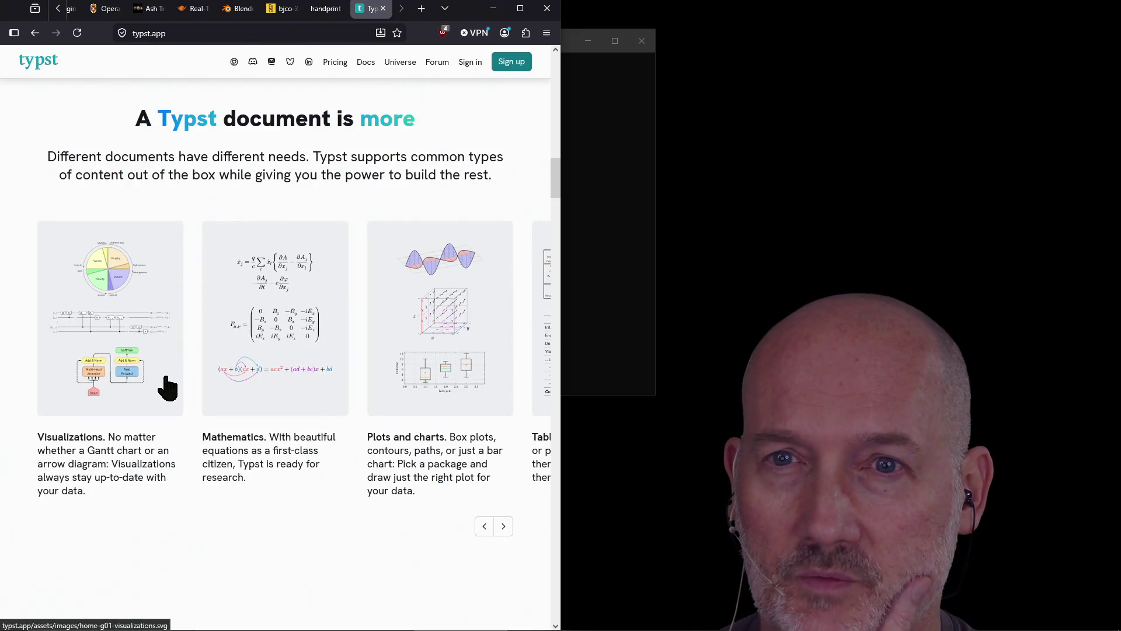
pyautogui.scroll(-15, 194, 447)
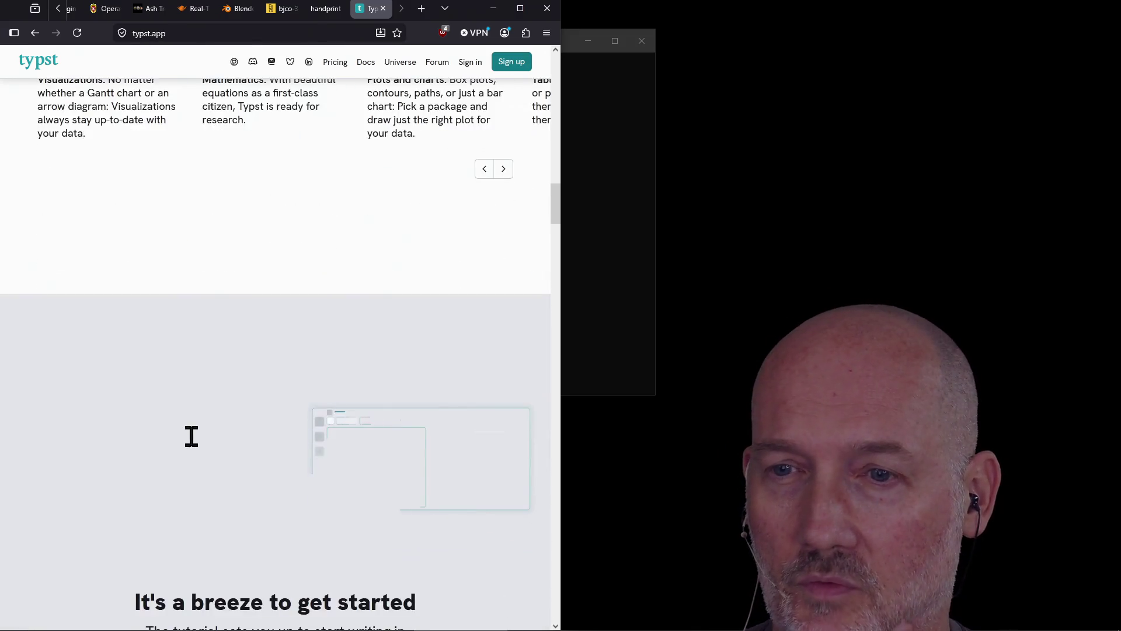
pyautogui.scroll(-20, 192, 438)
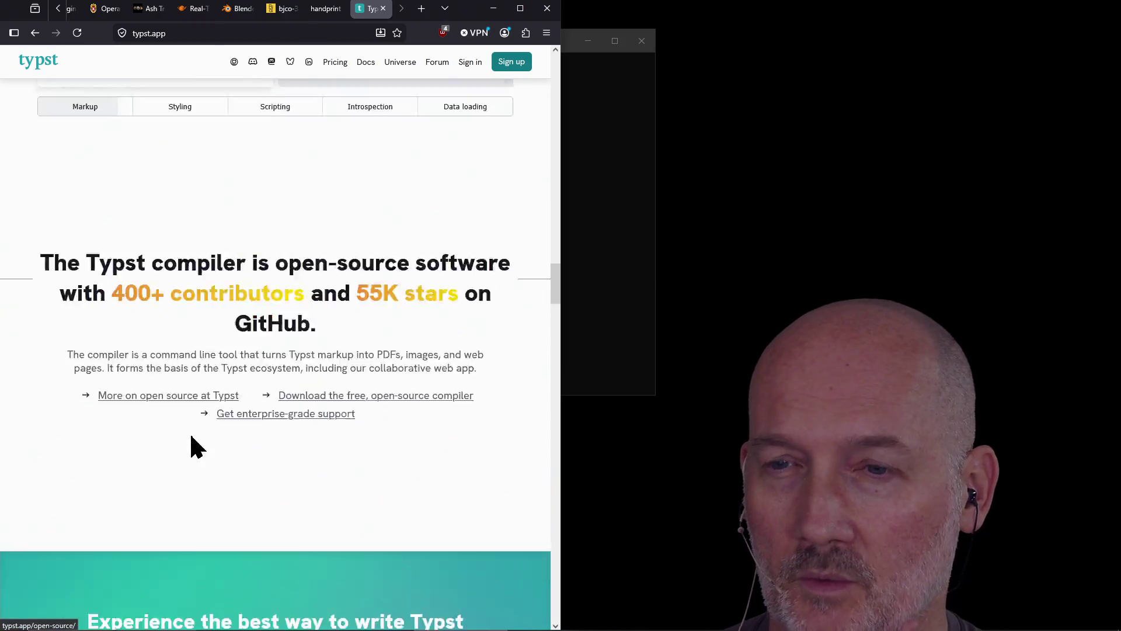
pyautogui.scroll(-3, 192, 447)
pyautogui.scroll(5, 187, 432)
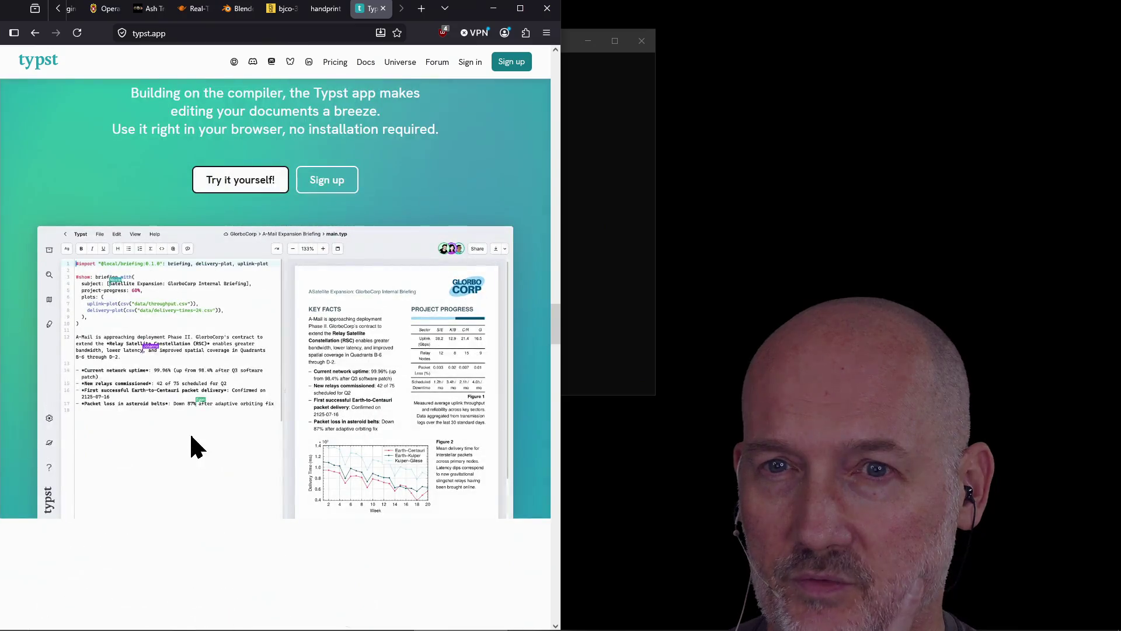
pyautogui.scroll(-9, 186, 407)
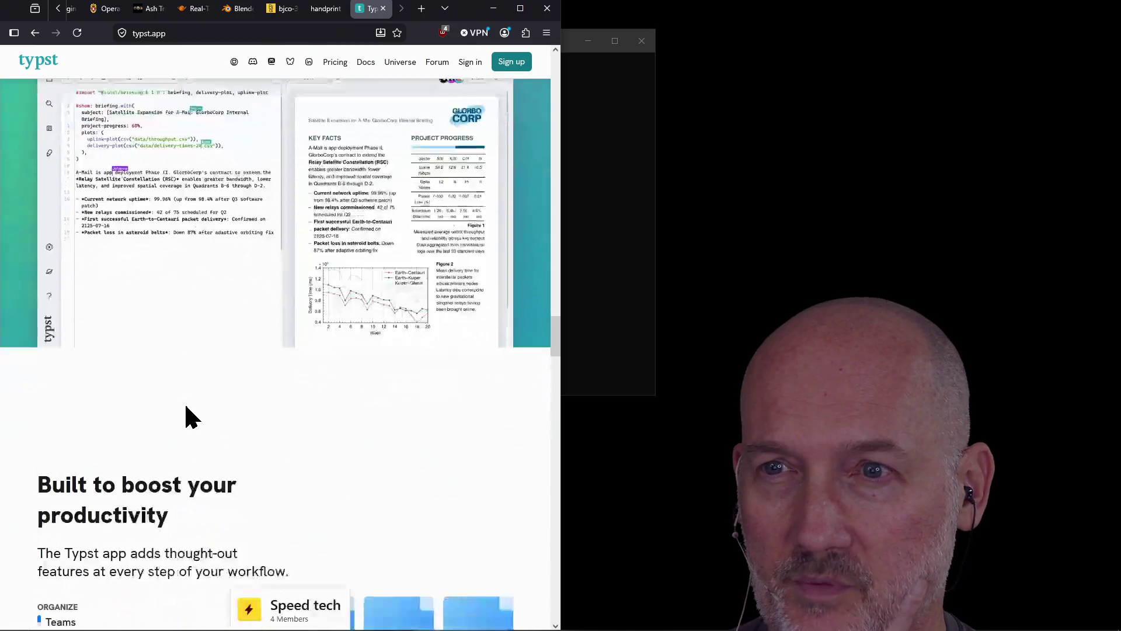